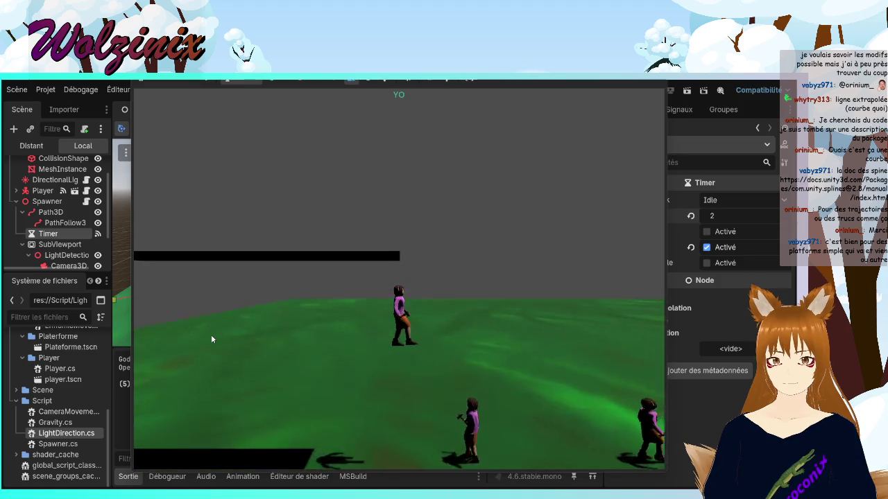
# Close the running game test and go back to the Spawner.cs script
pyautogui.hotkey('alt', 'F4')
pyautogui.hotkey('alt', 'Tab')
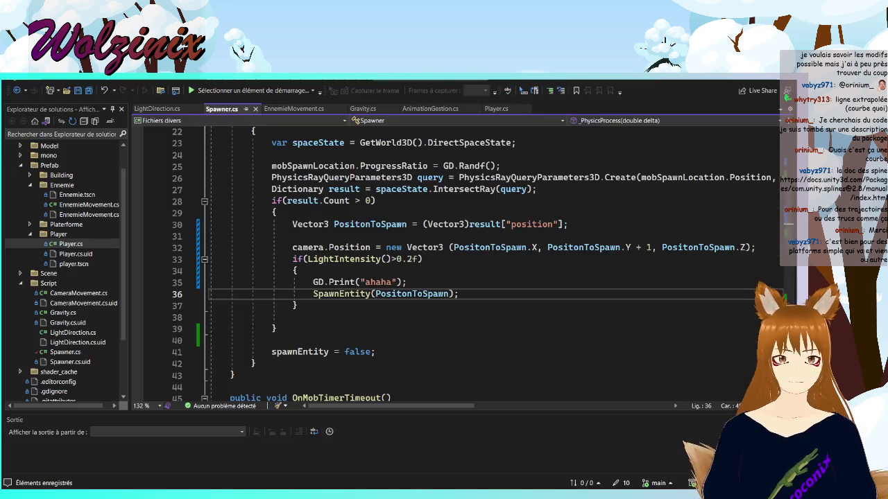
# Set the DirectionalLight3D's Light Energy to 2.0 and save the scene
pyautogui.click(413, 263)
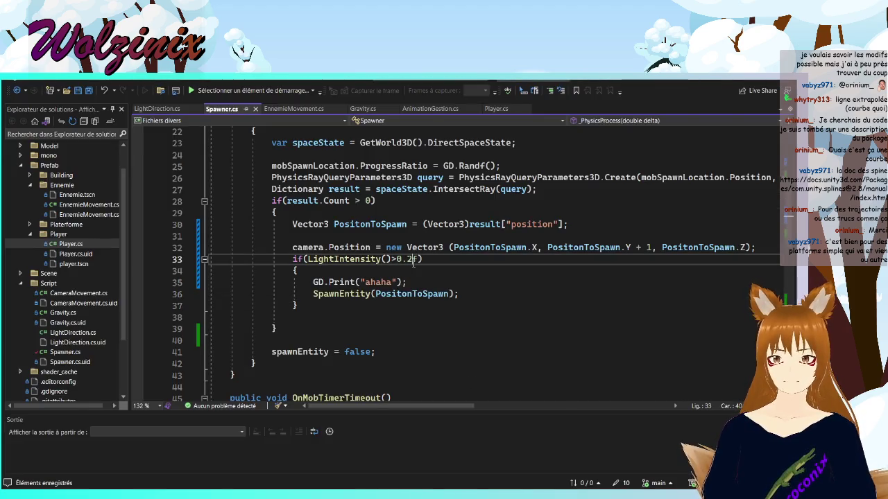
pyautogui.hotkey('alt', 'Tab')
pyautogui.scroll(-2, 66, 260)
pyautogui.scroll(5, 66, 257)
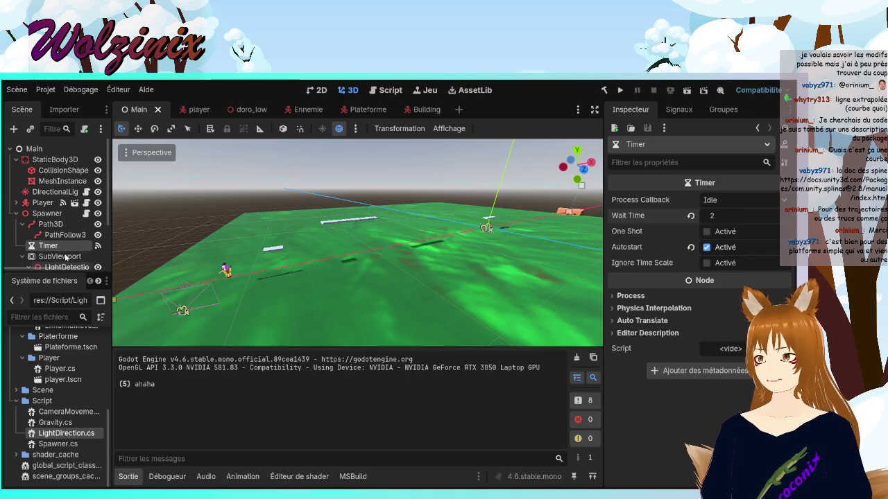
pyautogui.click(49, 192)
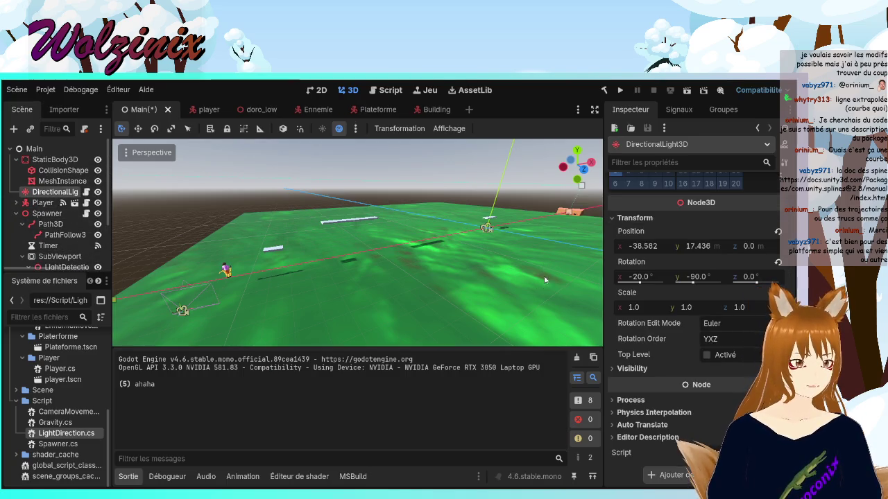
pyautogui.scroll(6, 686, 358)
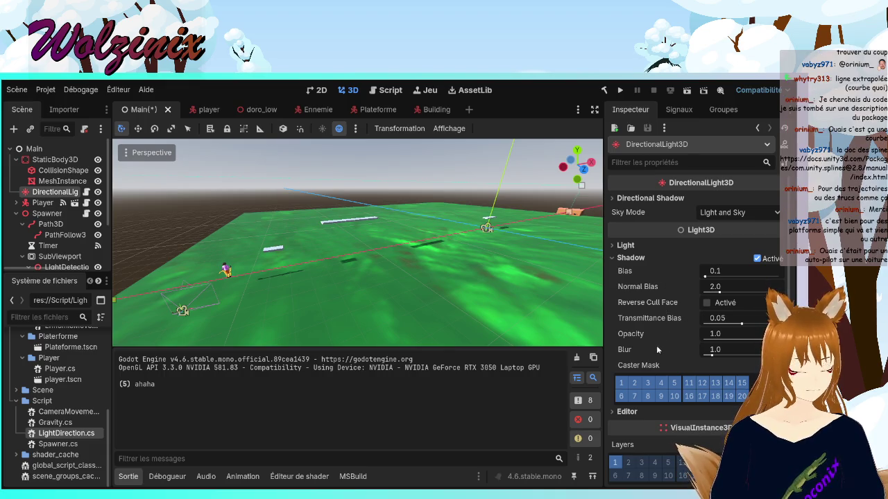
pyautogui.click(622, 247)
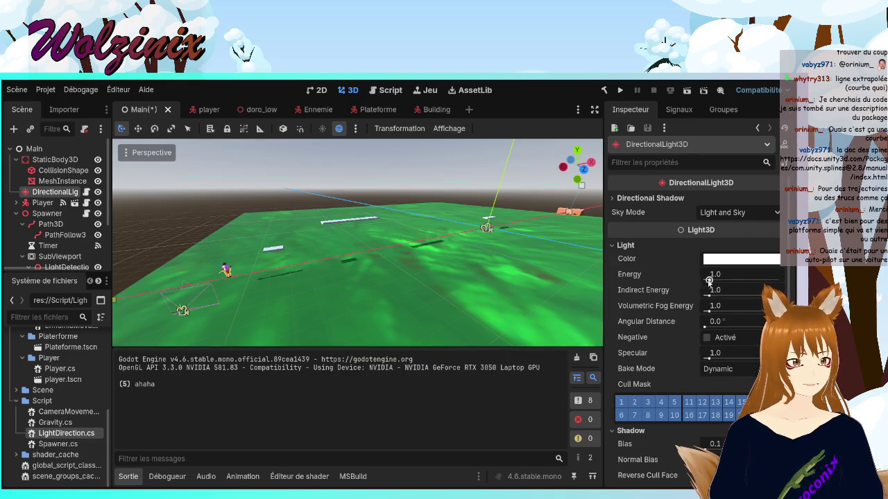
pyautogui.click(719, 274)
pyautogui.write('2')
pyautogui.press('Return')
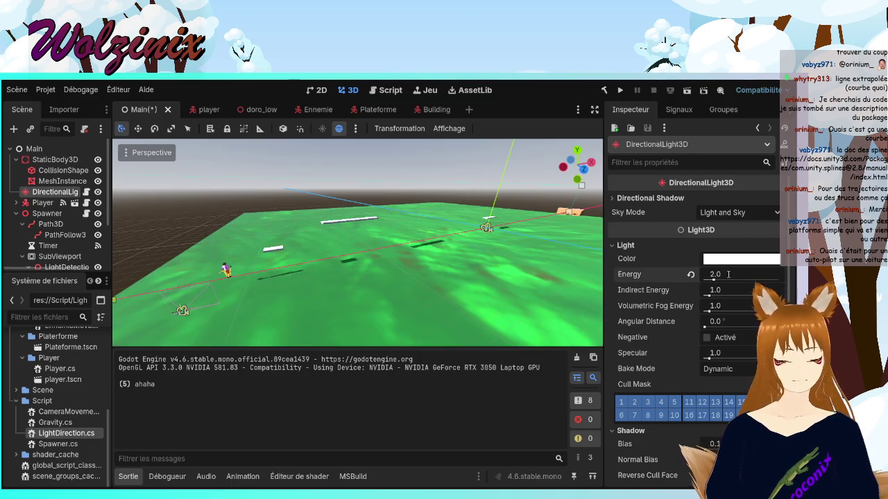
pyautogui.hotkey('ctrl', 's')
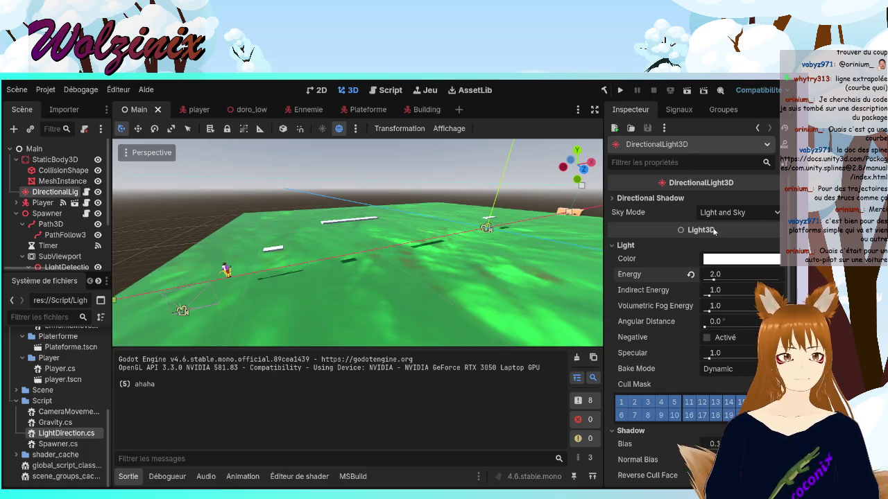
# Try a much higher light energy, revert it to 2.0, and re-save the Main scene
pyautogui.moveTo(714, 277); pyautogui.dragTo(778, 293)
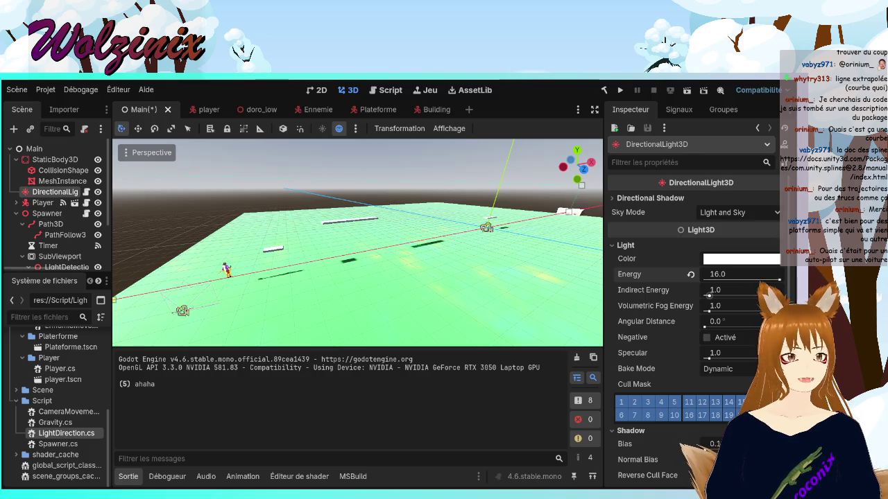
pyautogui.hotkey('ctrl', 'z')
pyautogui.hotkey('ctrl', 's')
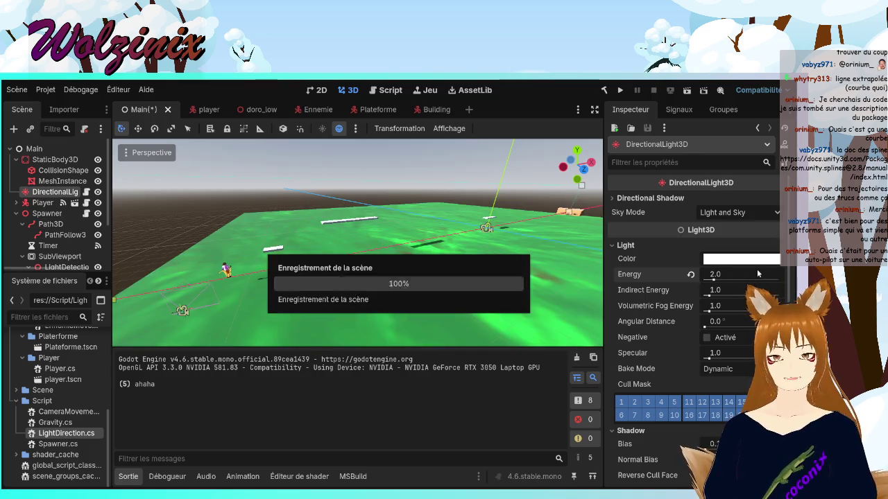
pyautogui.hotkey('alt', 'Tab')
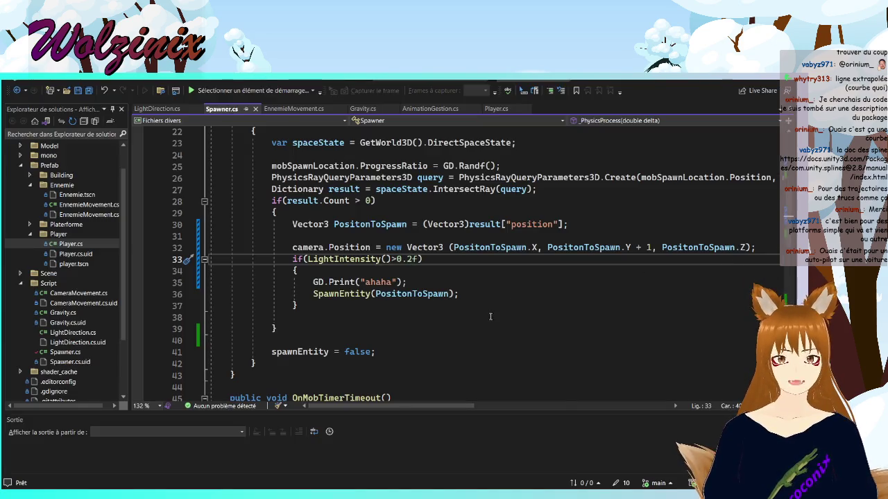
pyautogui.hotkey('alt', 'Tab')
pyautogui.click(739, 257)
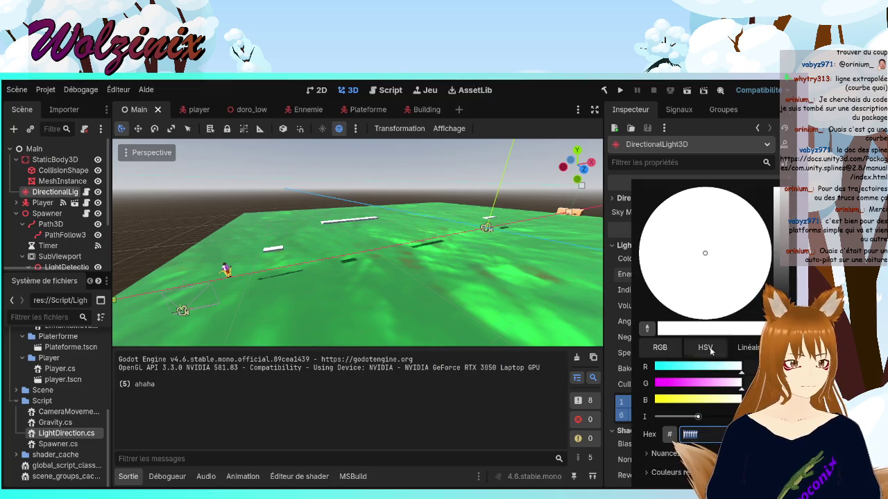
# Tint the directional light's colour a pale warm yellow (about f4efbf)
pyautogui.moveTo(737, 385); pyautogui.dragTo(726, 387)
pyautogui.click(694, 300)
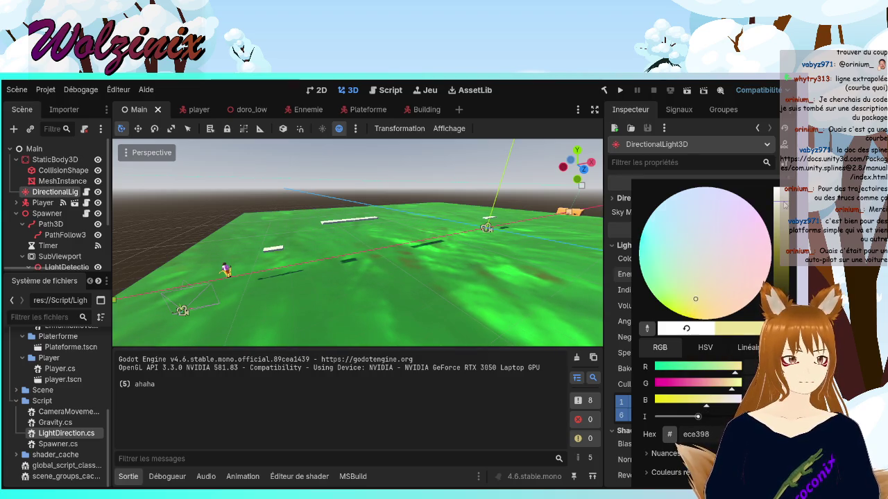
pyautogui.moveTo(784, 203); pyautogui.dragTo(785, 200)
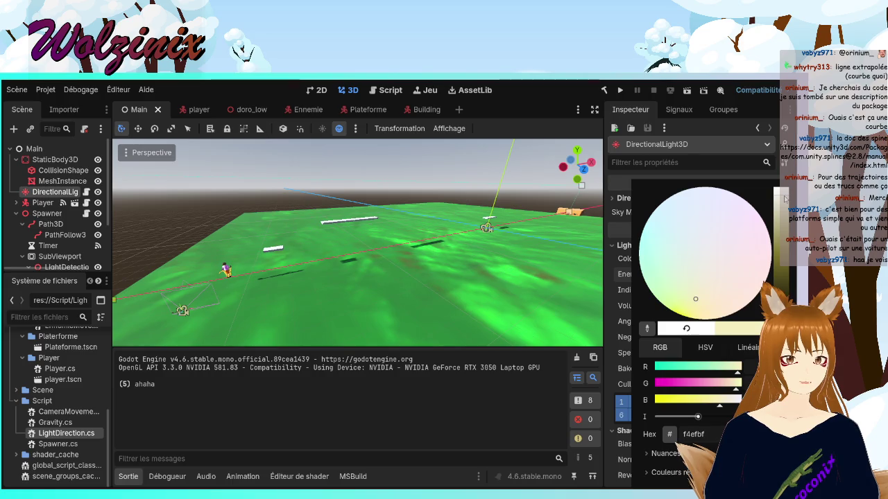
pyautogui.click(709, 128)
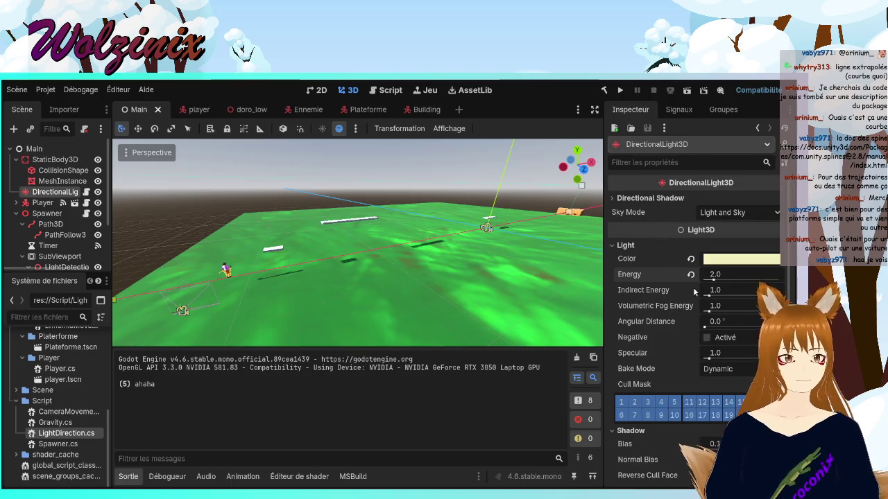
pyautogui.hotkey('alt', 'Tab')
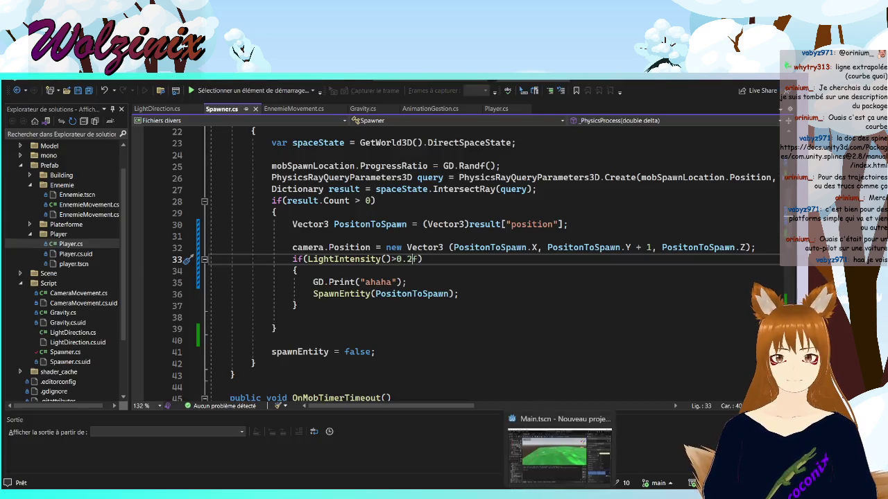
# Change the spawn check on line 33 to LightIntensity() < 0.2f and run the game
pyautogui.click(560, 451)
pyautogui.click(621, 90)
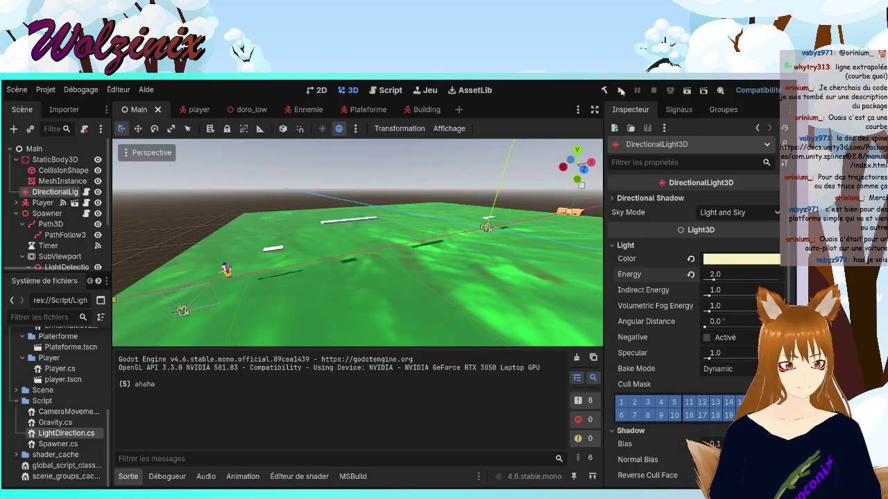
pyautogui.hotkey('alt', 'Tab')
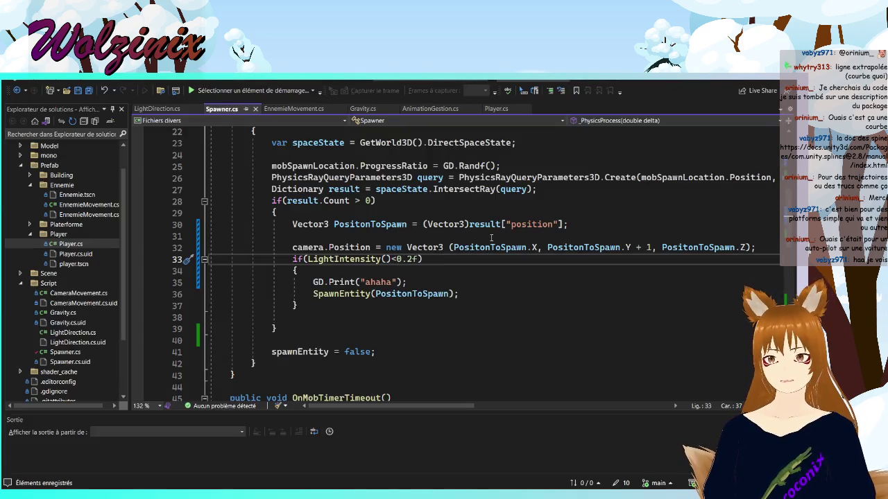
pyautogui.hotkey('alt', 'Tab')
pyautogui.click(620, 90)
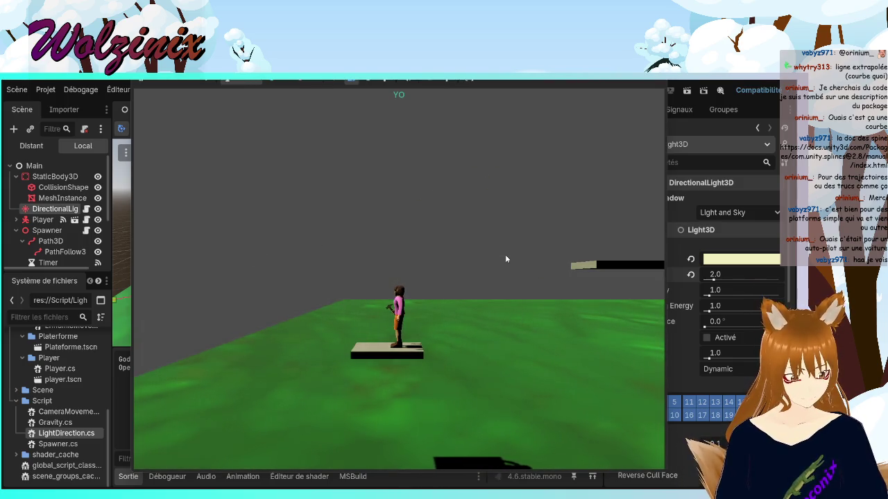
# Walk the player right and left across platforms until night falls, then stop the game
pyautogui.press('d')
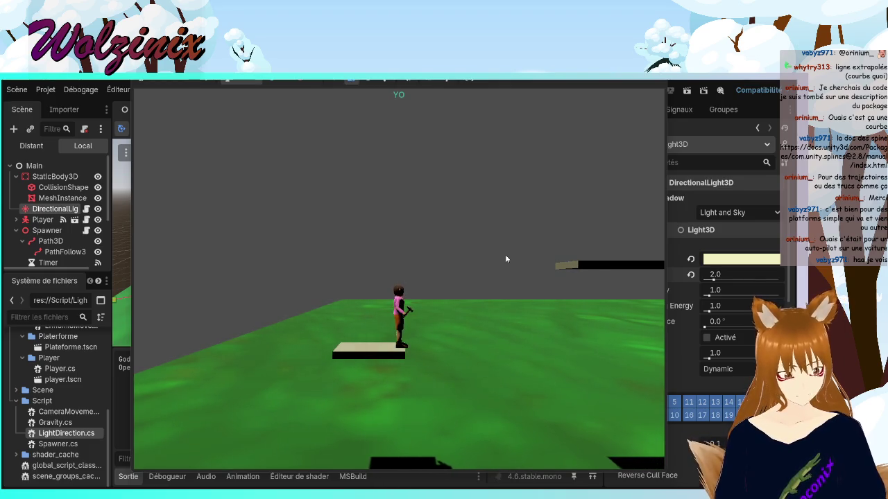
pyautogui.press('a')
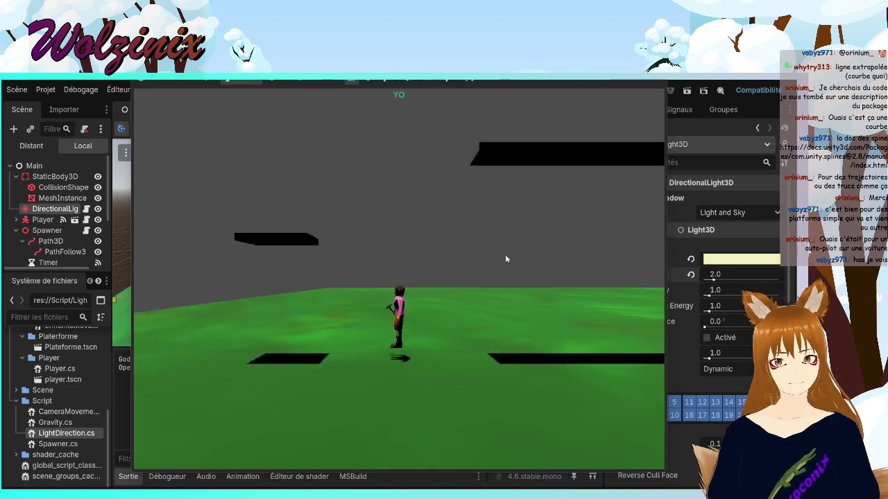
pyautogui.press('d')
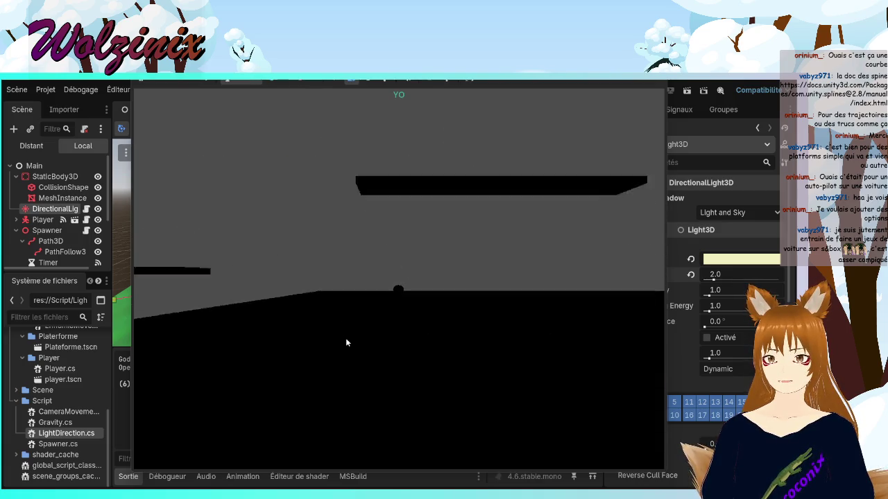
pyautogui.press('F8')
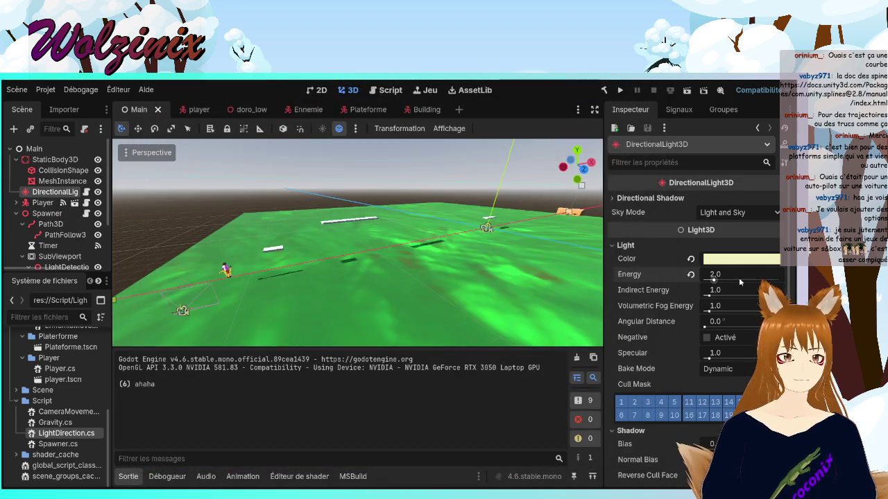
# Set the Timer node's Wait Time to 1.0 s
pyautogui.click(48, 245)
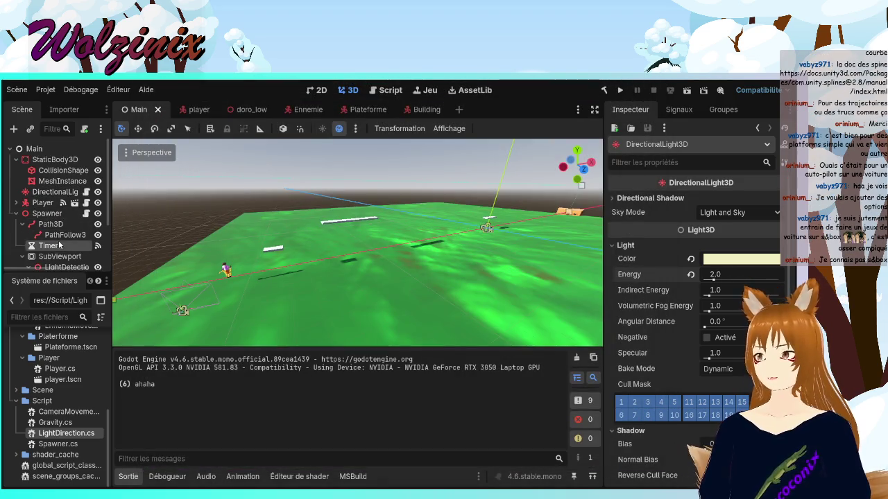
pyautogui.click(757, 214)
pyautogui.press('Return')
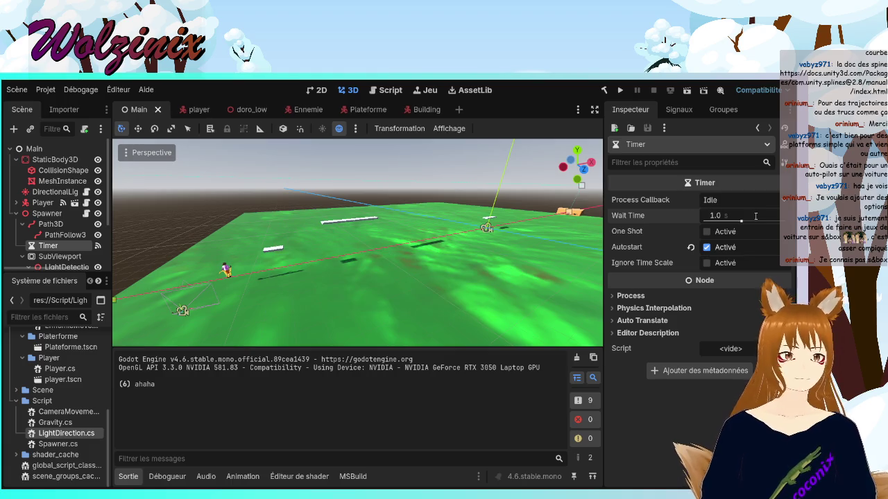
pyautogui.hotkey('alt', 'Tab')
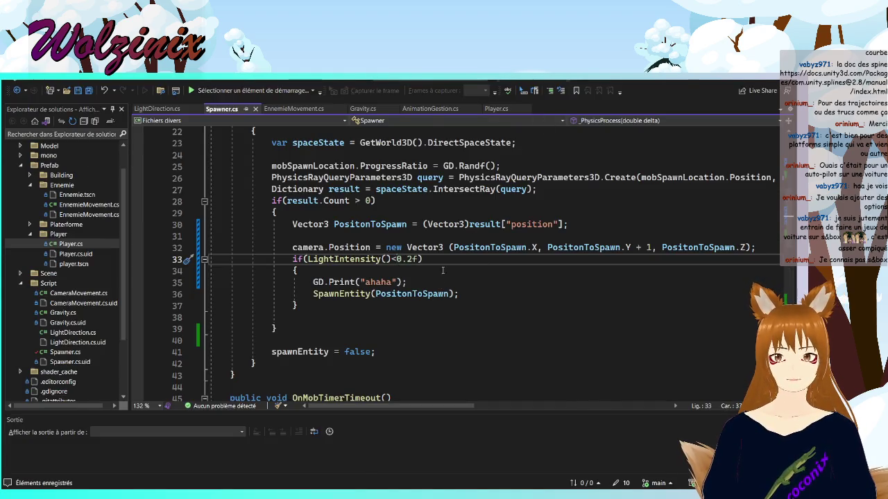
pyautogui.hotkey('alt', 'Tab')
pyautogui.hotkey('alt', 'Tab')
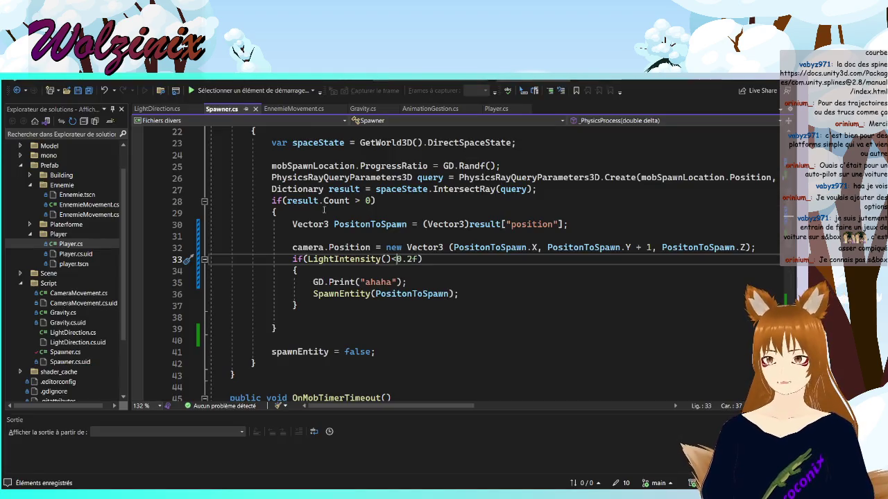
# Enter 6 for RotationSpeed on line 9 of LightDirection.cs and relaunch the game
pyautogui.click(158, 109)
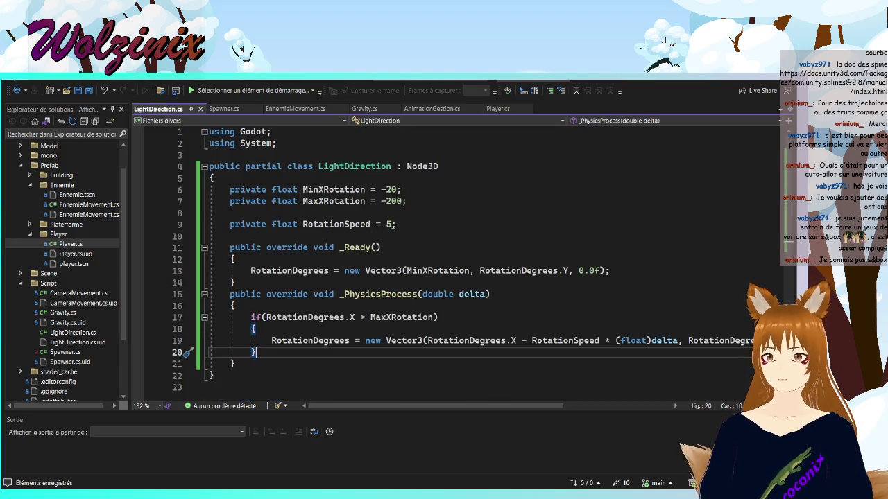
pyautogui.click(387, 225)
pyautogui.write('6')
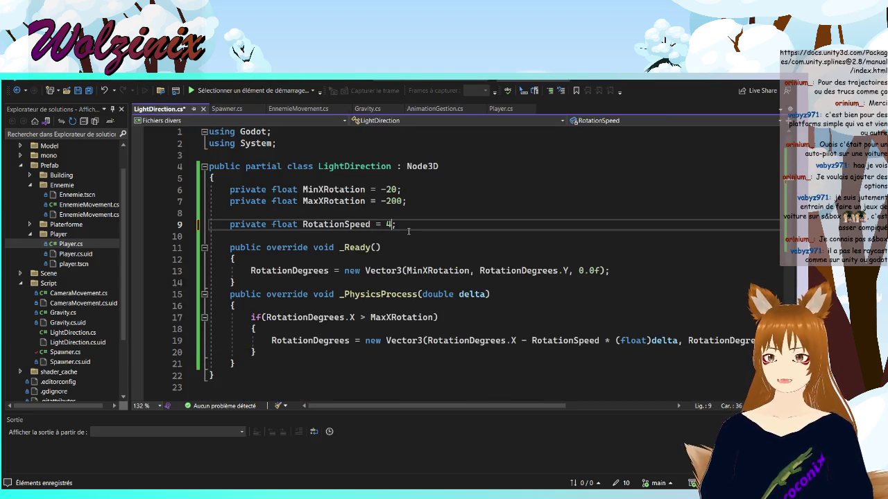
pyautogui.hotkey('alt', 'Tab')
pyautogui.click(618, 90)
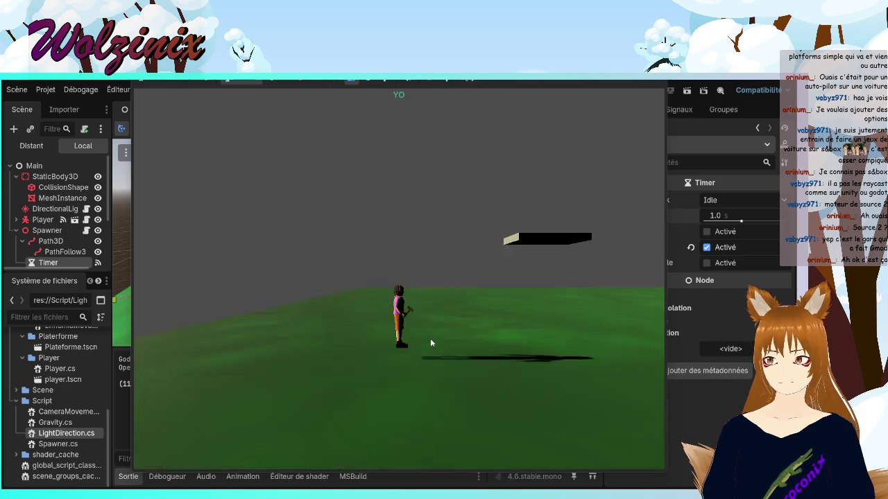
# Stop the test run with F8 and check the output log showing 'ahaha' 11 times
pyautogui.press('F8')
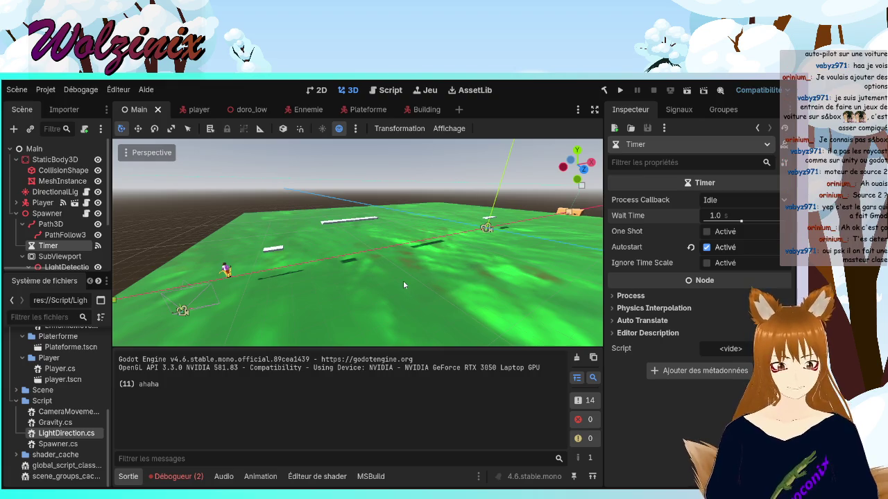
# Launch the project, play for a while, then stop it with 'ahaha' logged 40 times
pyautogui.click(621, 92)
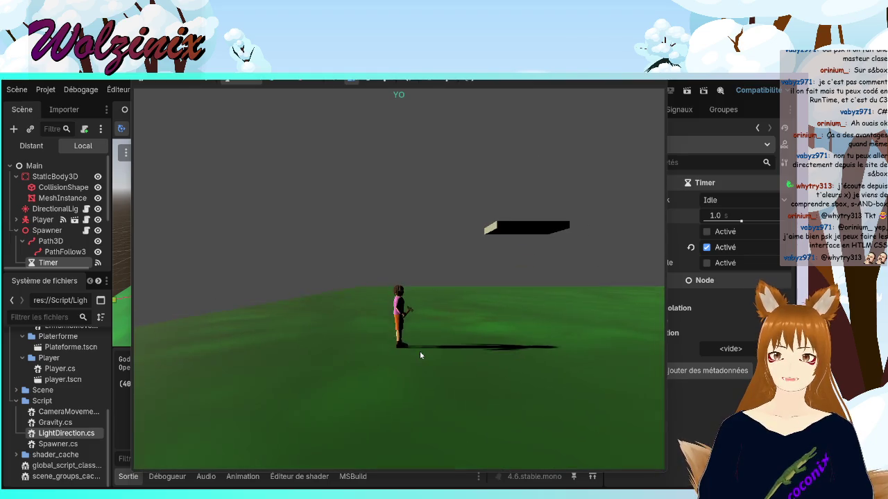
pyautogui.press('F8')
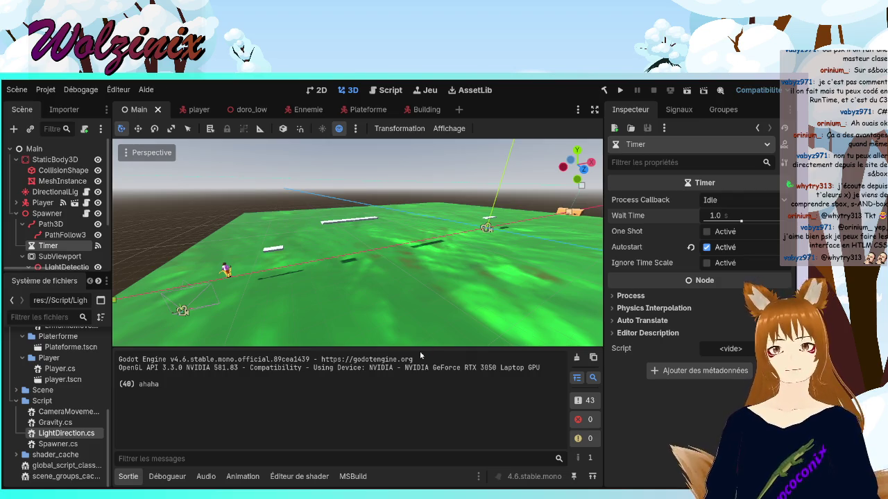
# Review LightDirection.cs, AnimationGestion.cs and Spawner.cs in Visual Studio, then switch to Git Bash
pyautogui.hotkey('alt', 'Tab')
pyautogui.click(458, 294)
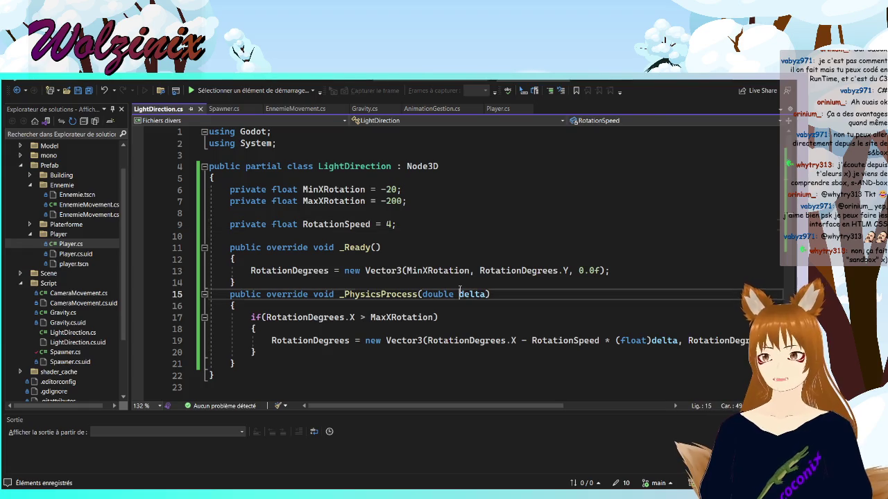
pyautogui.click(466, 247)
pyautogui.scroll(-4, 354, 311)
pyautogui.scroll(4, 351, 298)
pyautogui.click(438, 109)
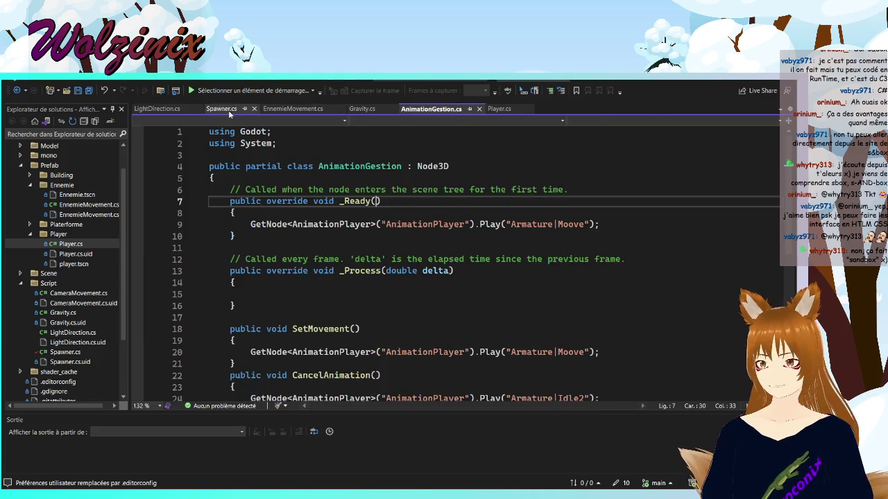
pyautogui.click(237, 109)
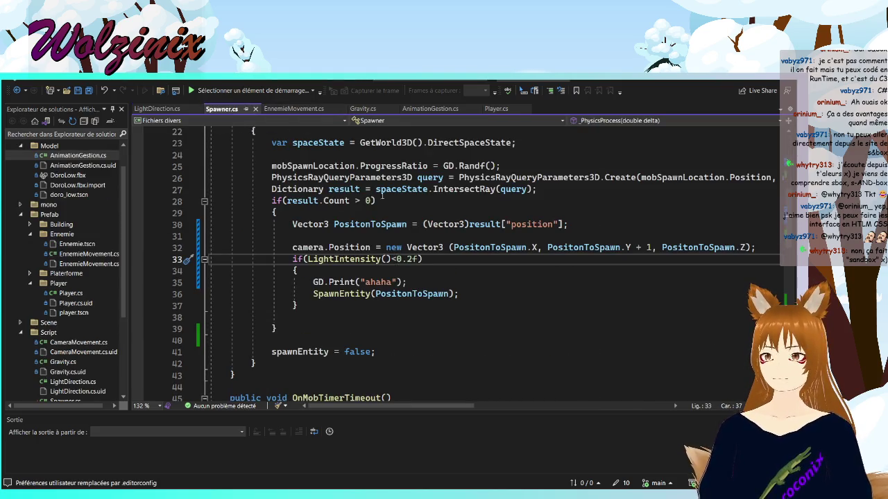
pyautogui.scroll(-12, 416, 242)
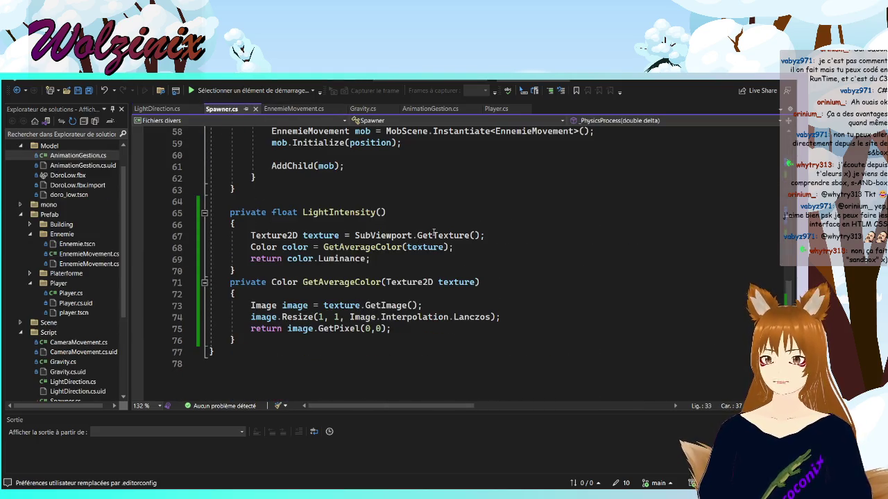
pyautogui.hotkey('alt', 'Tab')
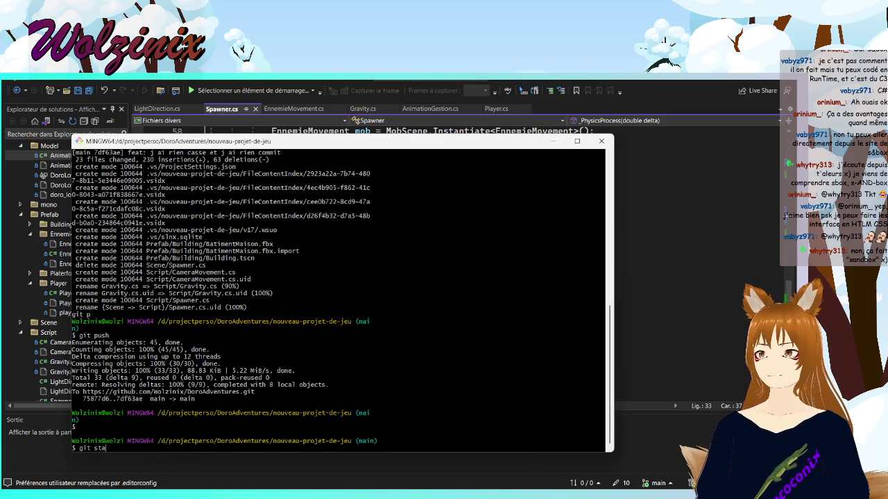
# Check git status, stage all files and commit them as "feat; light detection"
pyautogui.write('tus')
pyautogui.press('Return')
pyautogui.write('git add .')
pyautogui.press('Return')
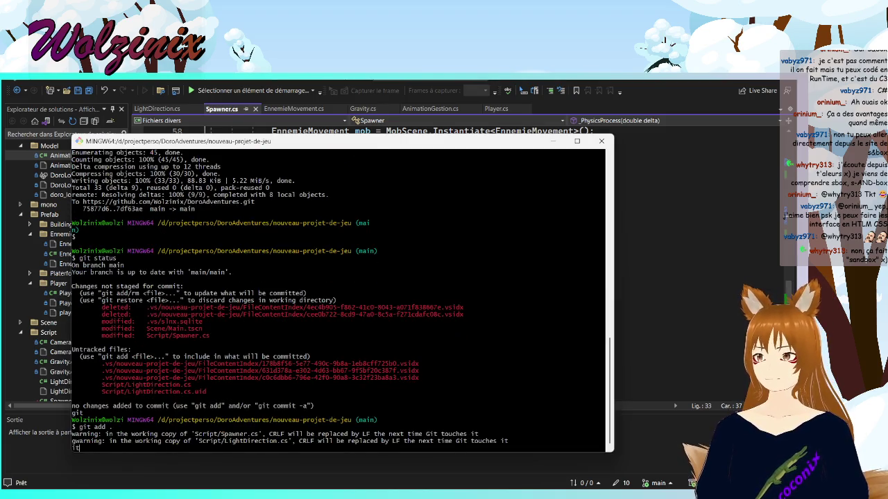
pyautogui.write('git commit -m "feat; l')
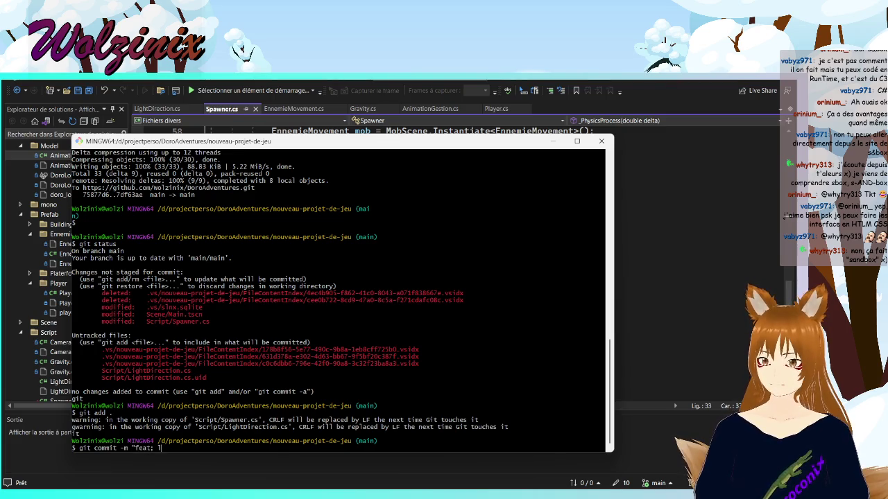
pyautogui.write('tion"')
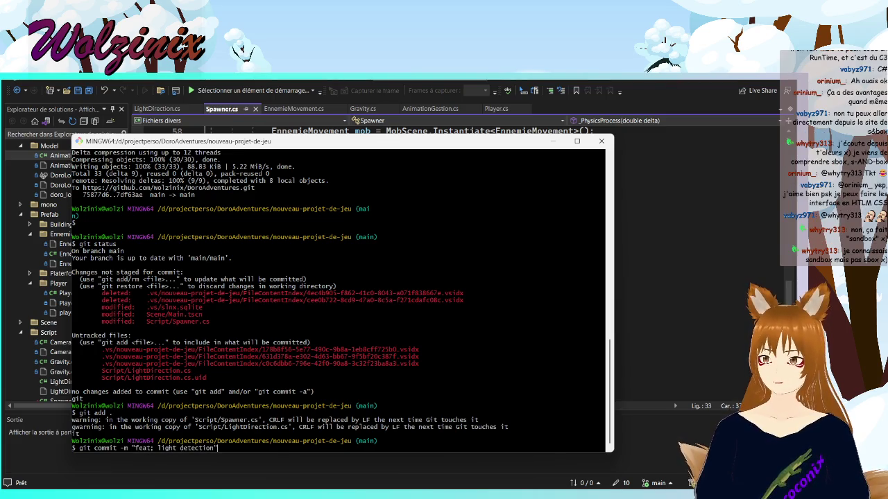
pyautogui.press('Return')
# Push the new commit to the GitHub repository's main branch
pyautogui.write('git push')
pyautogui.press('Return')
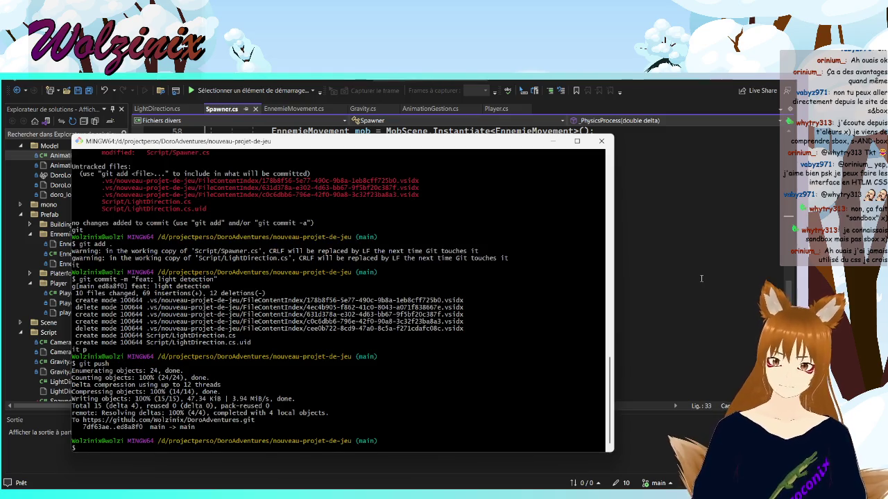
pyautogui.click(701, 278)
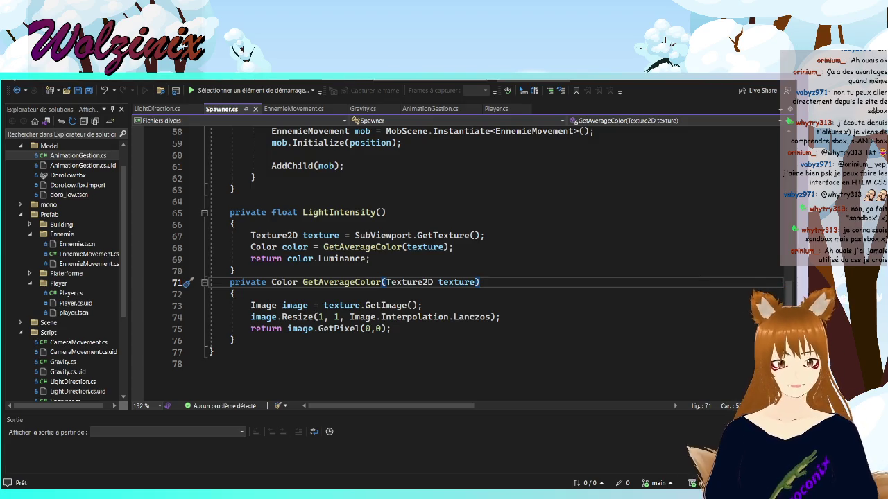
pyautogui.hotkey('alt', 'Tab')
# Search Google for 's&box' in a new tab and show the image results
pyautogui.hotkey('ctrl', 't')
pyautogui.write('s&box')
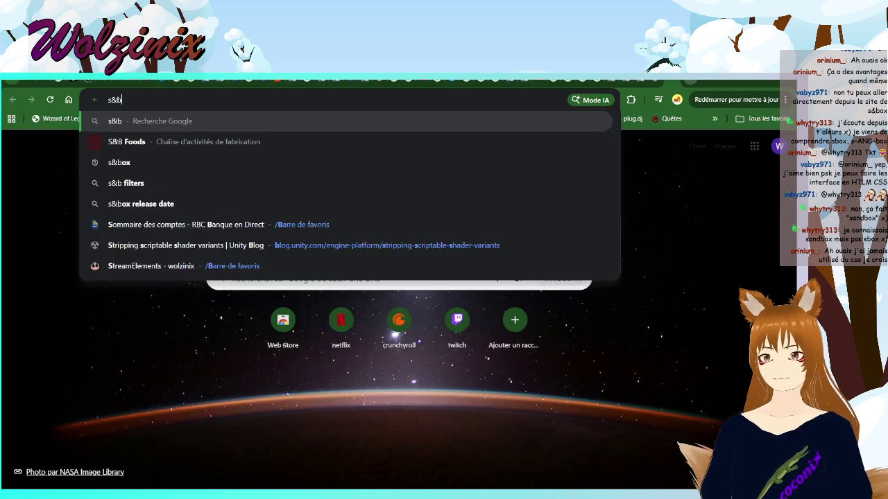
pyautogui.press('Return')
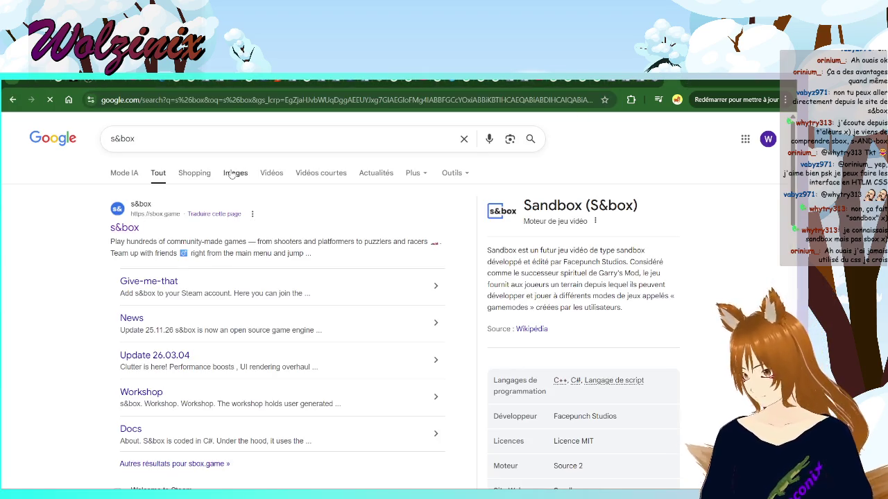
pyautogui.click(231, 174)
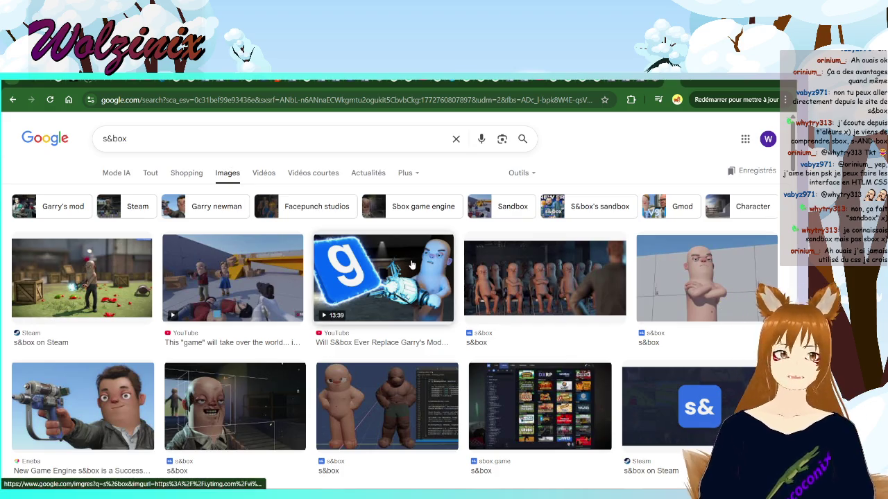
# Preview the seated character crowd image, then scroll down through the results
pyautogui.click(601, 299)
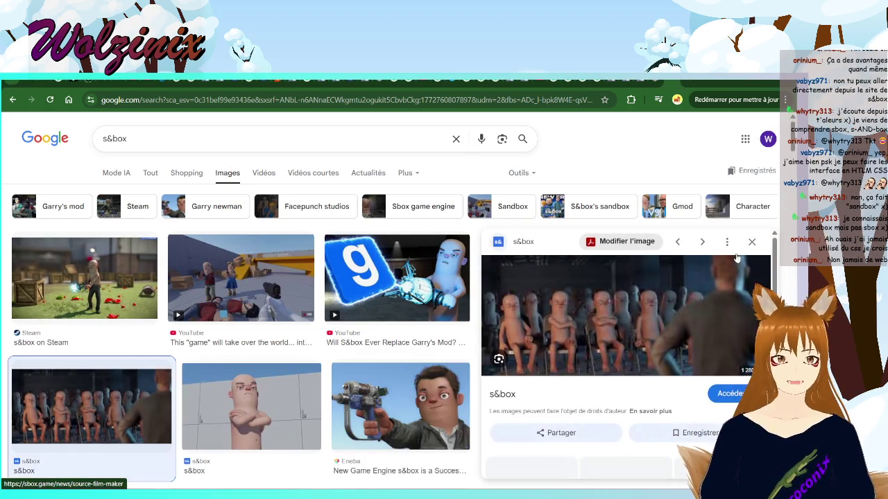
pyautogui.click(751, 243)
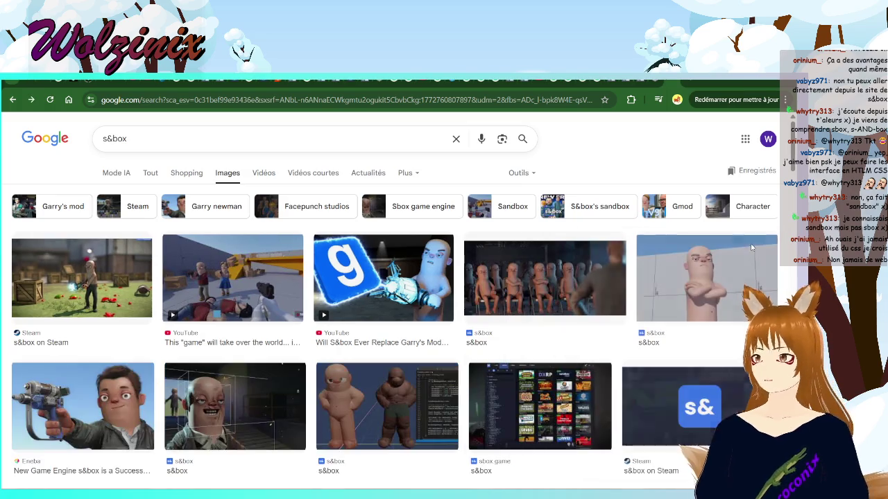
pyautogui.scroll(-2, 94, 261)
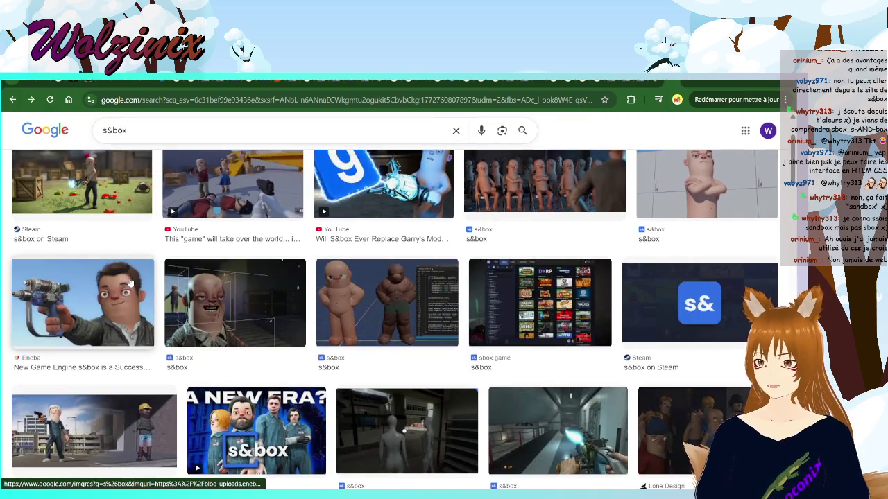
pyautogui.scroll(-2, 131, 281)
pyautogui.scroll(-2, 139, 274)
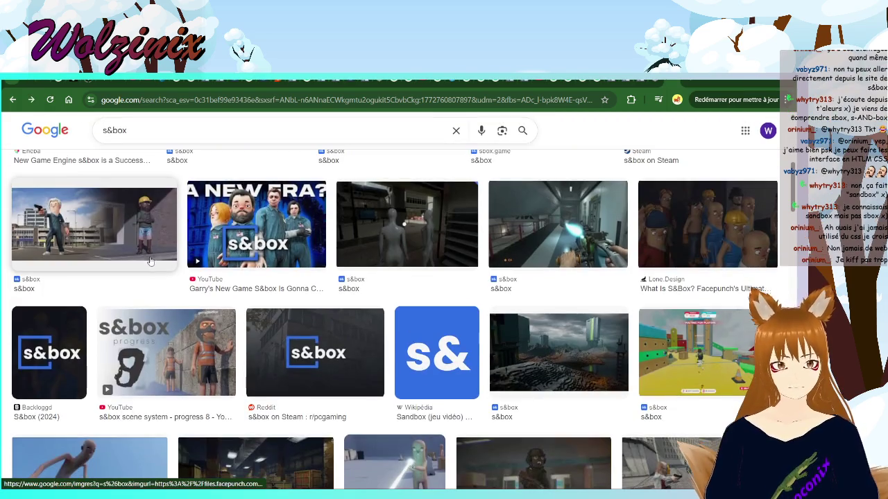
pyautogui.scroll(-1, 173, 244)
pyautogui.scroll(-2, 184, 232)
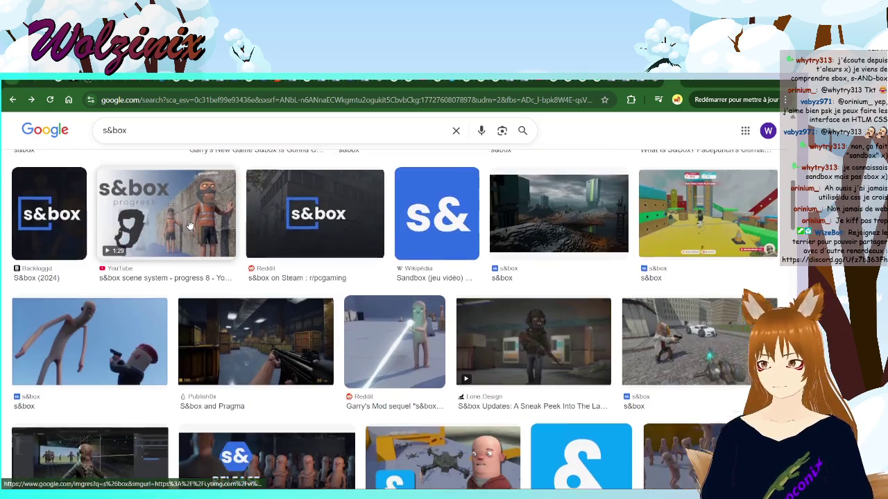
pyautogui.scroll(-2, 193, 220)
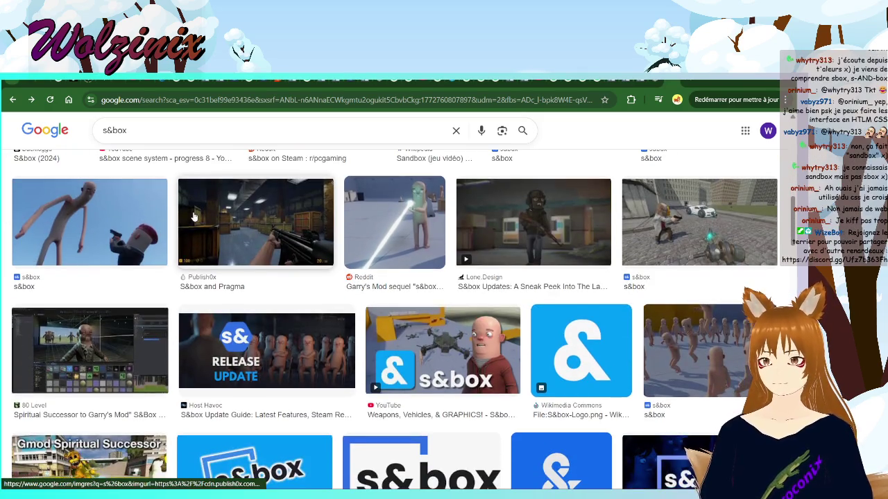
pyautogui.scroll(-3, 194, 217)
pyautogui.scroll(-2, 194, 217)
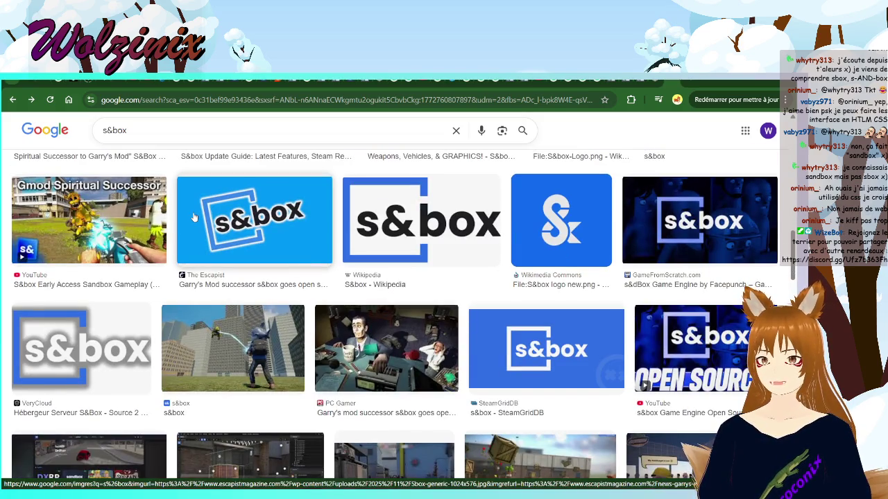
# Preview the PC Gamer Garry's mod successor and Gmod spiritual successor gameplay images
pyautogui.click(387, 346)
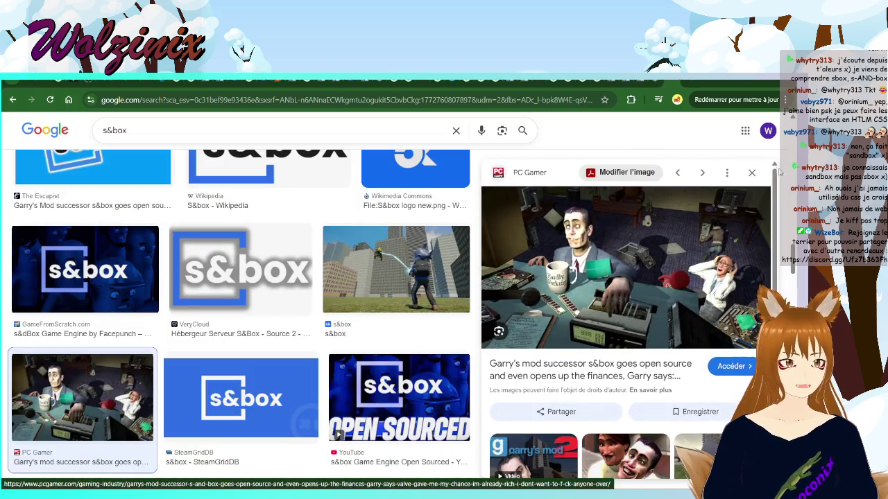
pyautogui.click(752, 172)
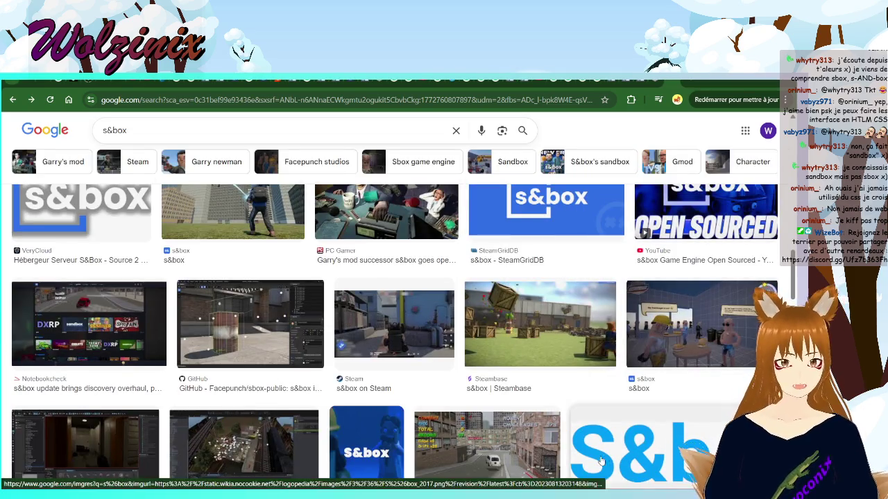
pyautogui.scroll(-3, 558, 449)
pyautogui.scroll(-1, 559, 436)
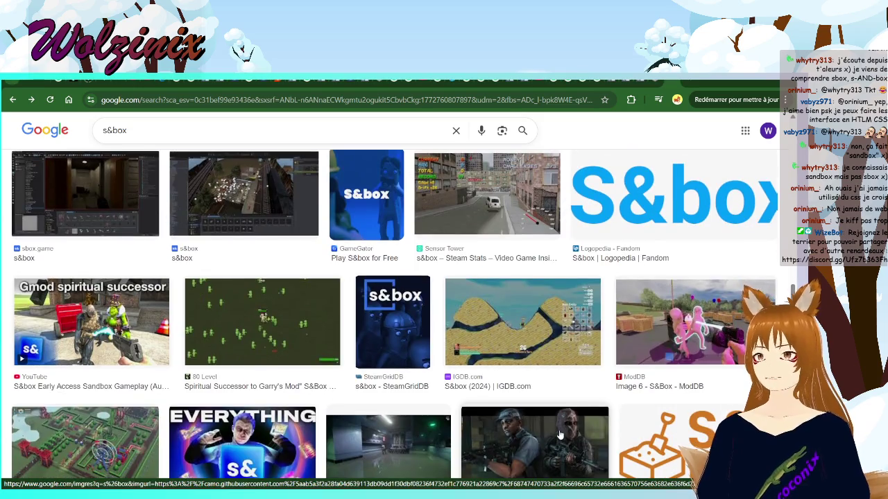
pyautogui.click(91, 323)
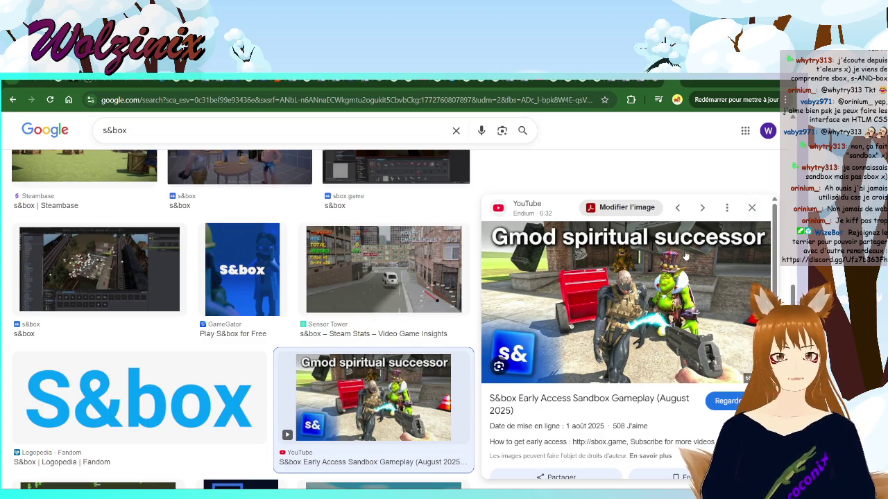
pyautogui.click(752, 207)
# Preview the 'Evolution of the S&box Character' image and scroll further down the results
pyautogui.scroll(-3, 612, 334)
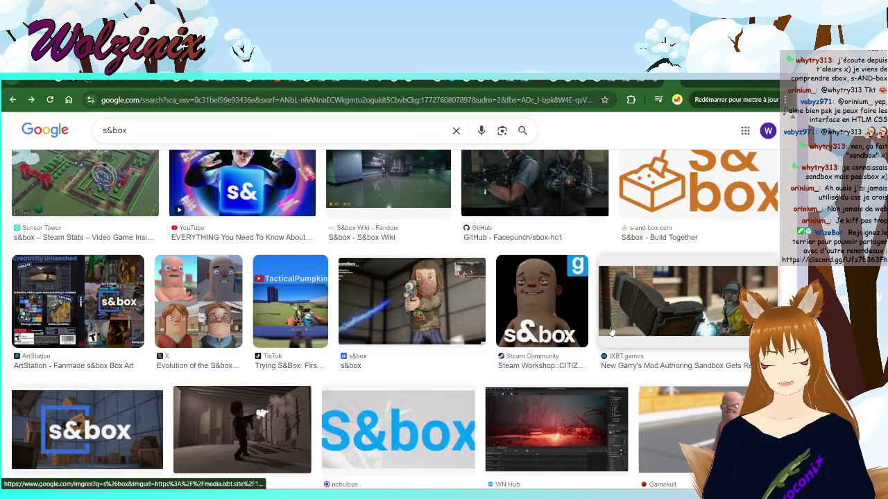
pyautogui.click(198, 332)
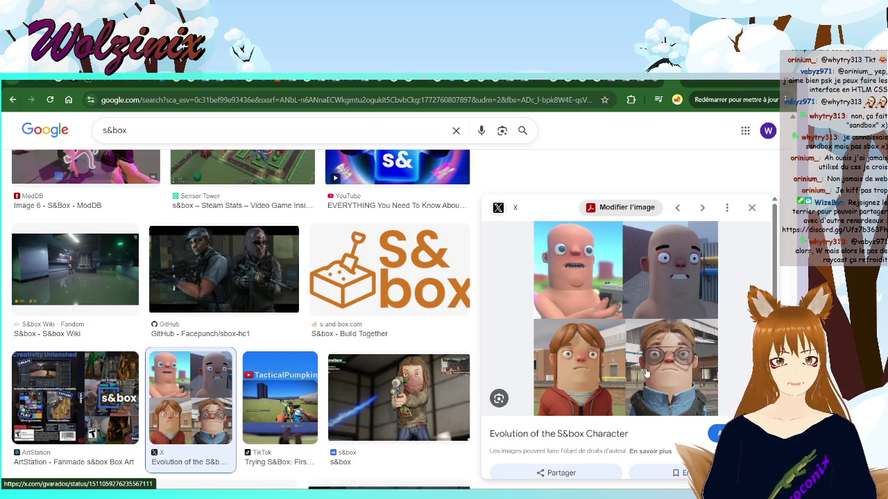
pyautogui.click(752, 208)
pyautogui.scroll(-3, 491, 194)
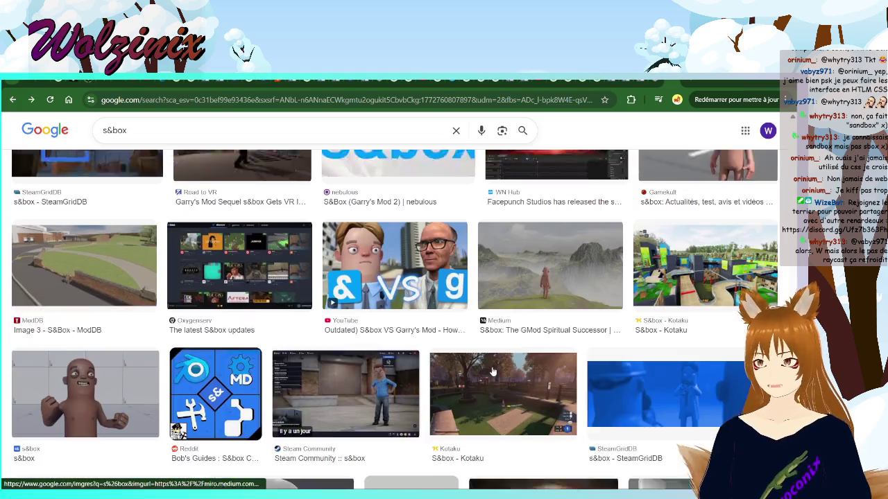
pyautogui.scroll(-3, 491, 372)
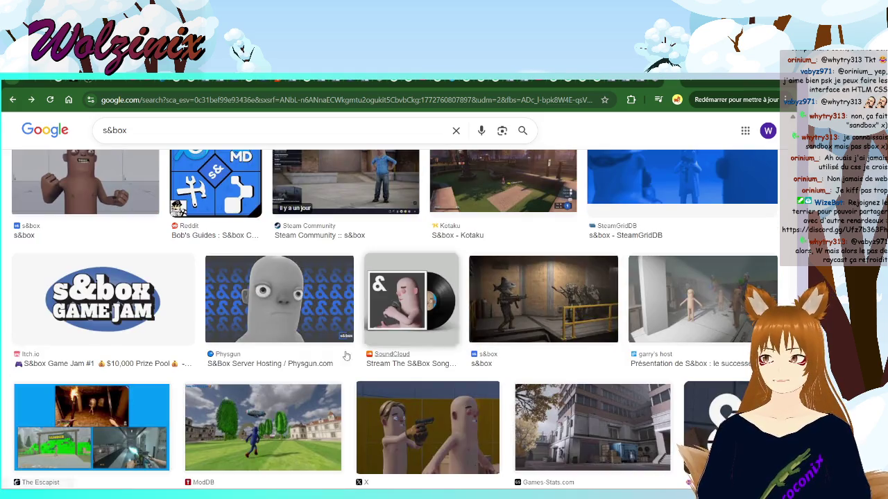
pyautogui.scroll(-2, 312, 299)
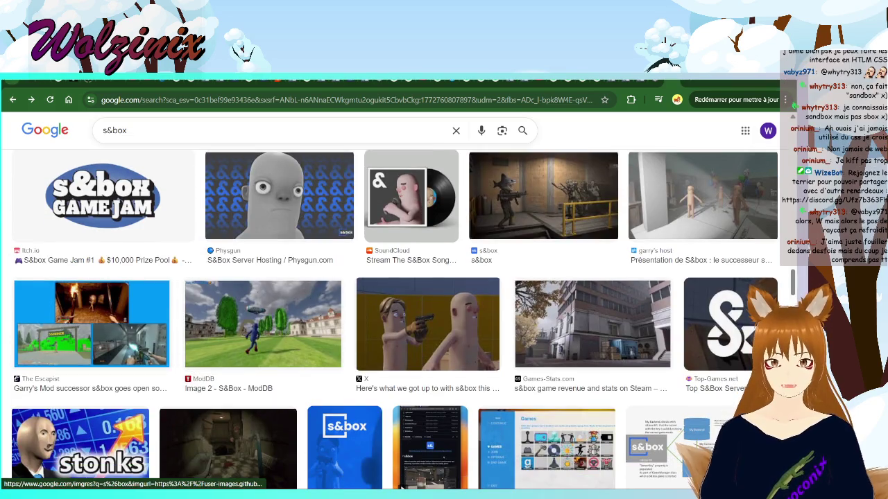
pyautogui.hotkey('alt', 'Tab')
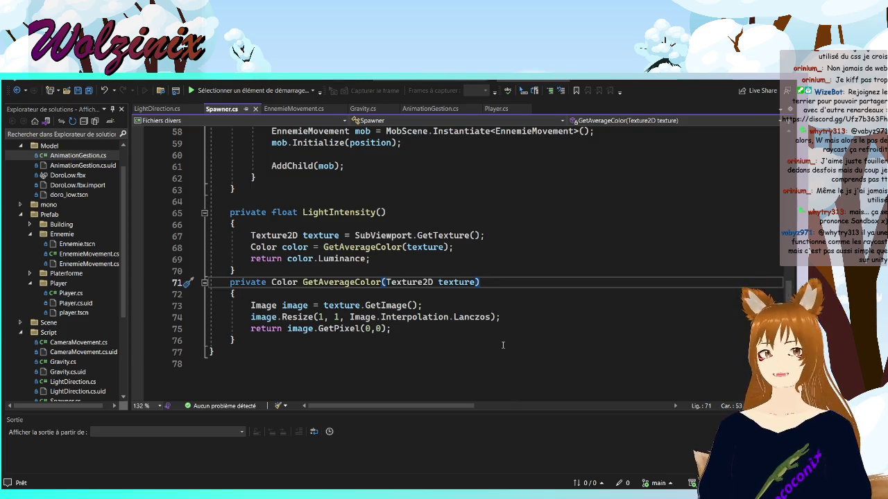
# Save Spawner.cs and look over its LightIntensity and GetAverageColor methods
pyautogui.scroll(1, 513, 350)
pyautogui.scroll(-3, 493, 349)
pyautogui.hotkey('ctrl', 's')
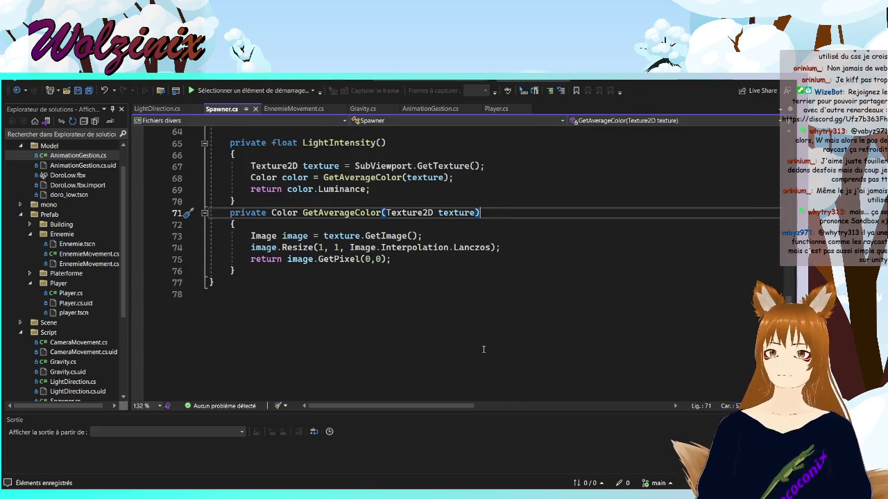
pyautogui.scroll(1, 466, 346)
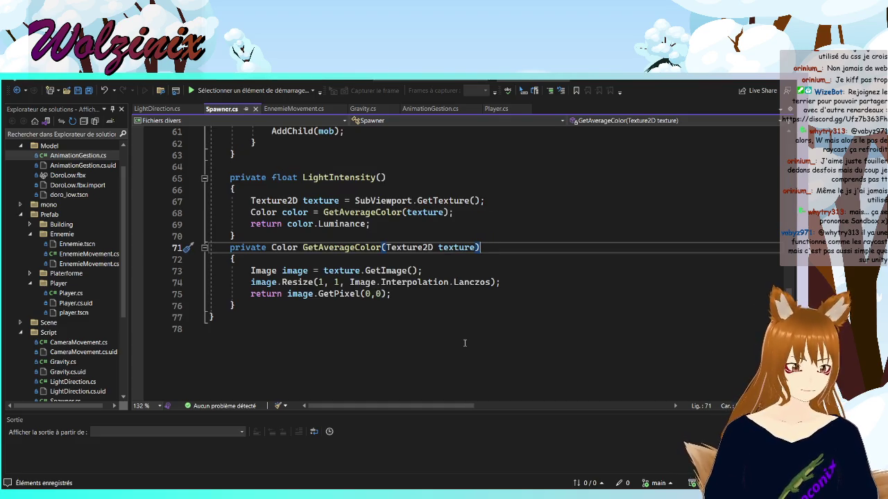
pyautogui.scroll(2, 465, 342)
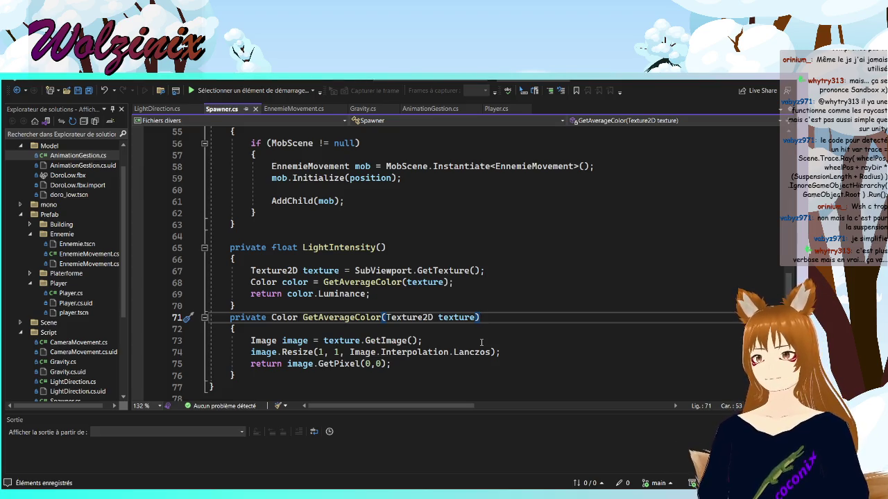
pyautogui.hotkey('alt', 'Tab')
# On the RTS repository page, go into Assets > Script > Tools
pyautogui.hotkey('ctrl', 'Tab')
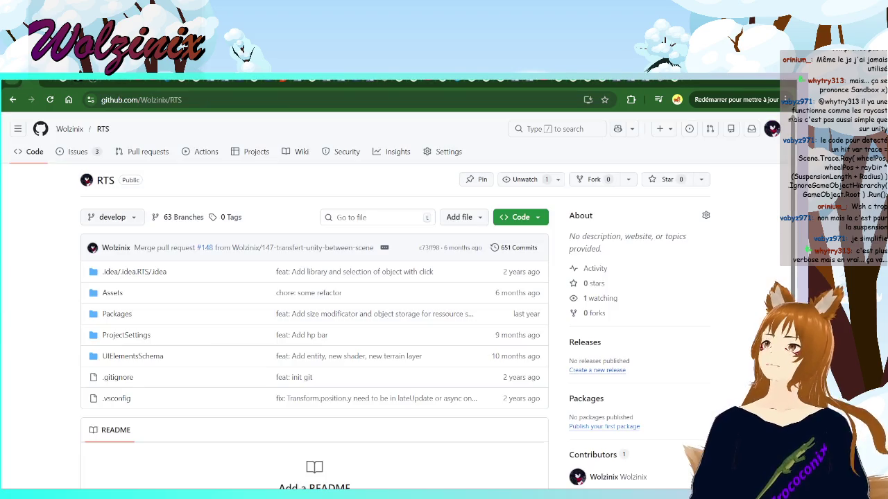
pyautogui.click(115, 294)
pyautogui.scroll(-2, 240, 357)
pyautogui.scroll(3, 240, 357)
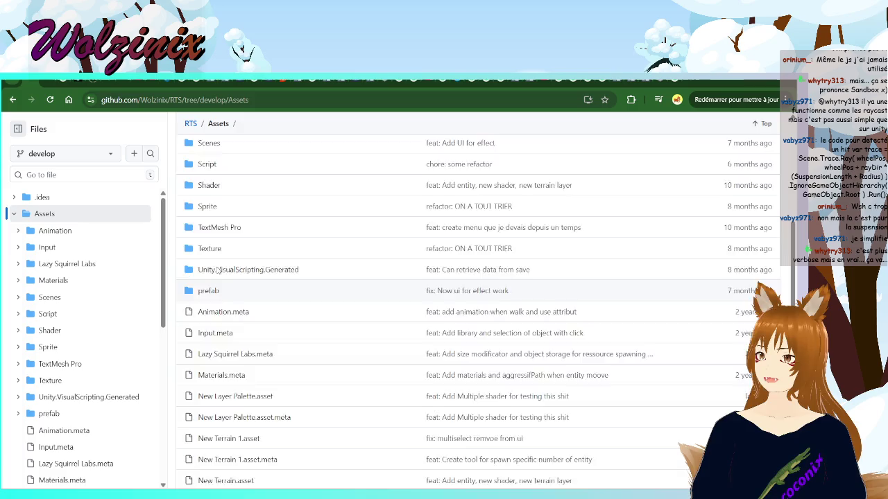
pyautogui.click(207, 256)
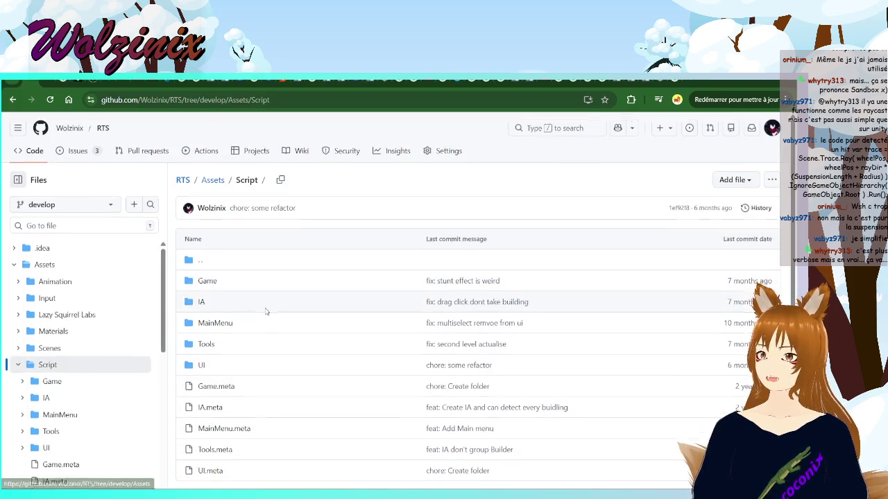
pyautogui.click(206, 294)
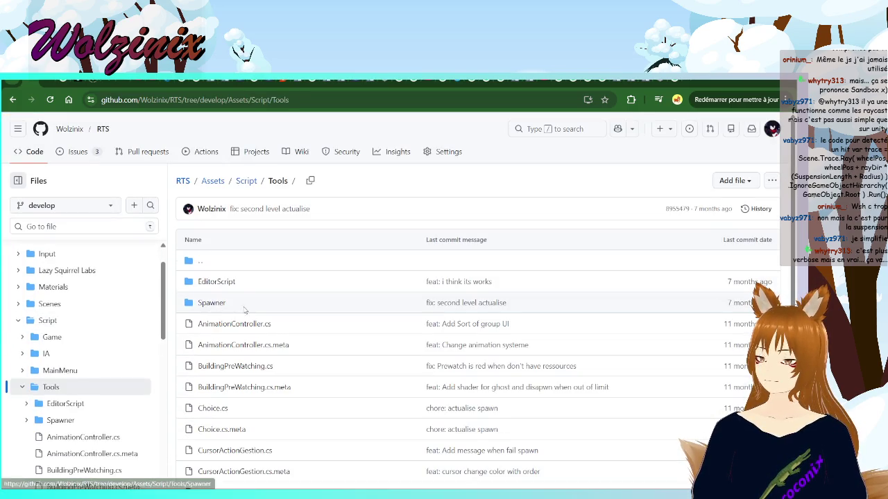
# Browse the UI and Game script folders, then go back up to Assets
pyautogui.click(212, 266)
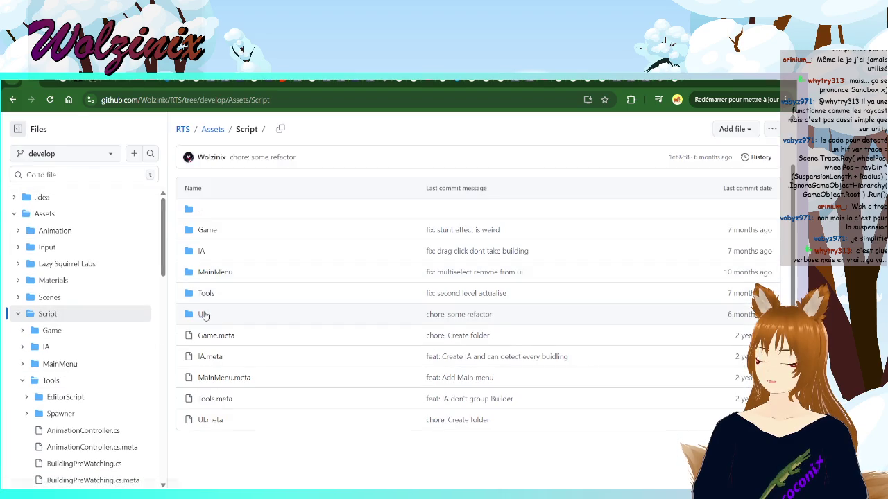
pyautogui.click(208, 314)
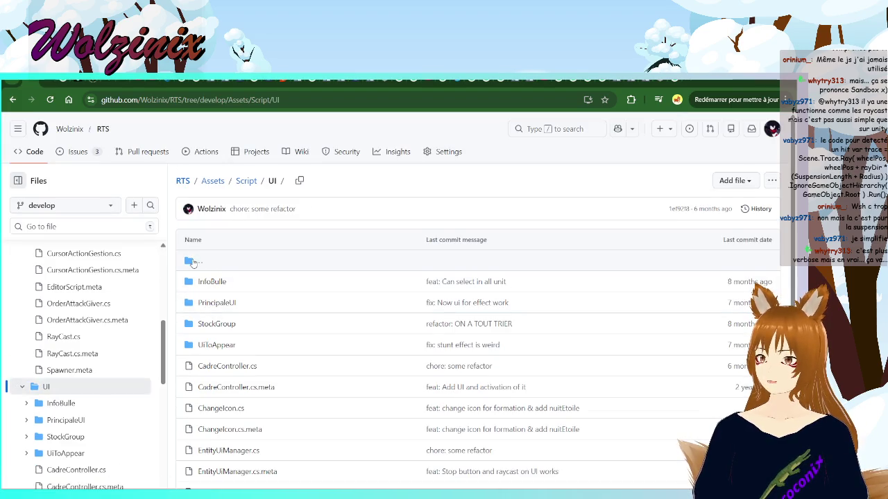
pyautogui.click(197, 262)
pyautogui.click(206, 230)
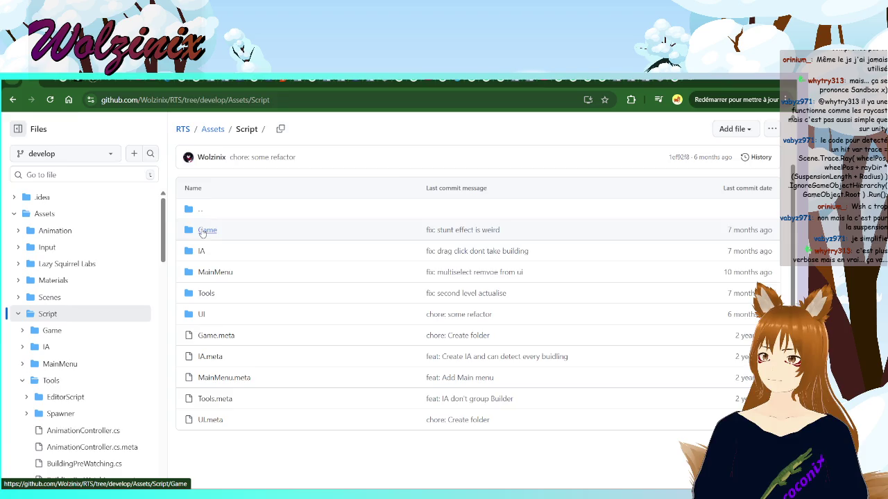
pyautogui.scroll(-1, 207, 250)
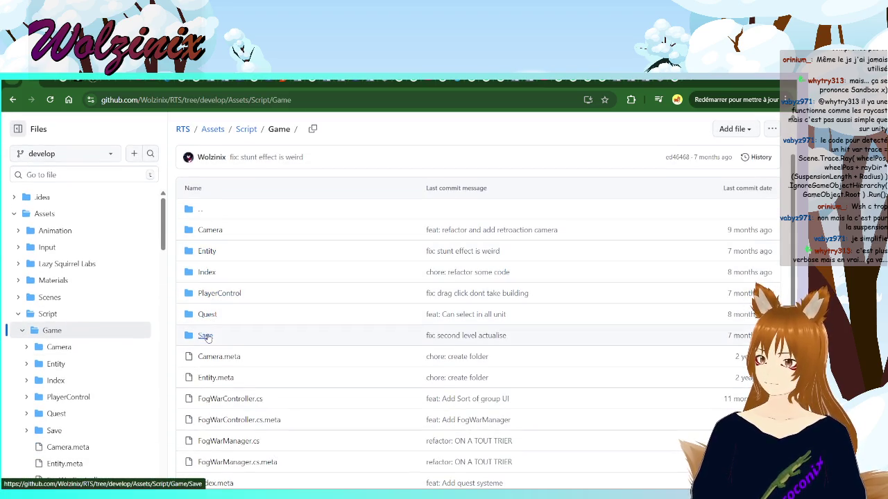
pyautogui.click(200, 213)
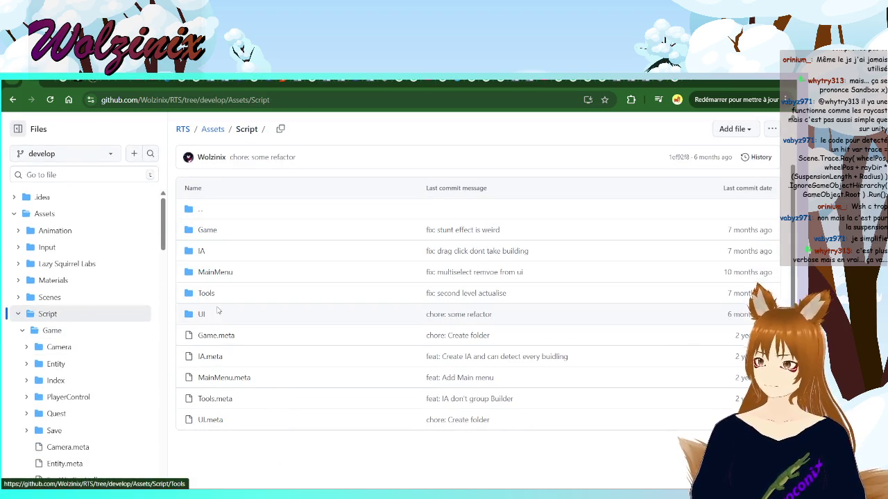
pyautogui.click(200, 212)
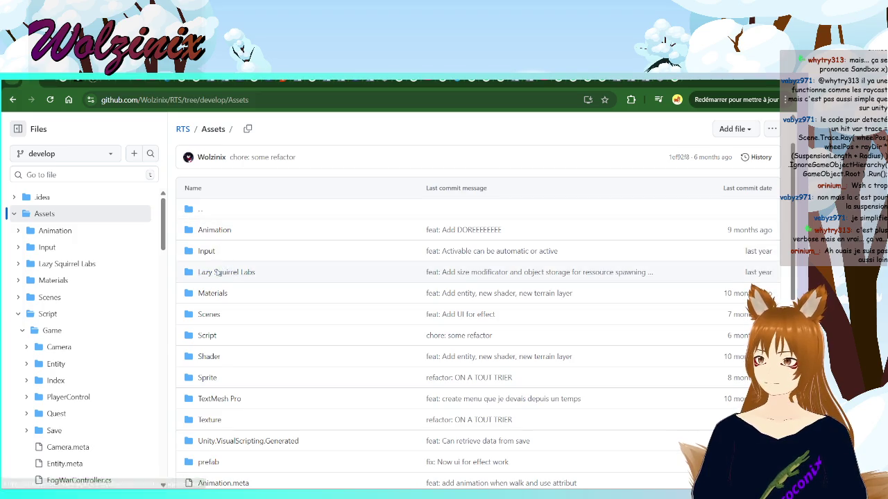
# Return to Script > Tools, check the EditorScript folder, and open RayCast.cs
pyautogui.click(208, 337)
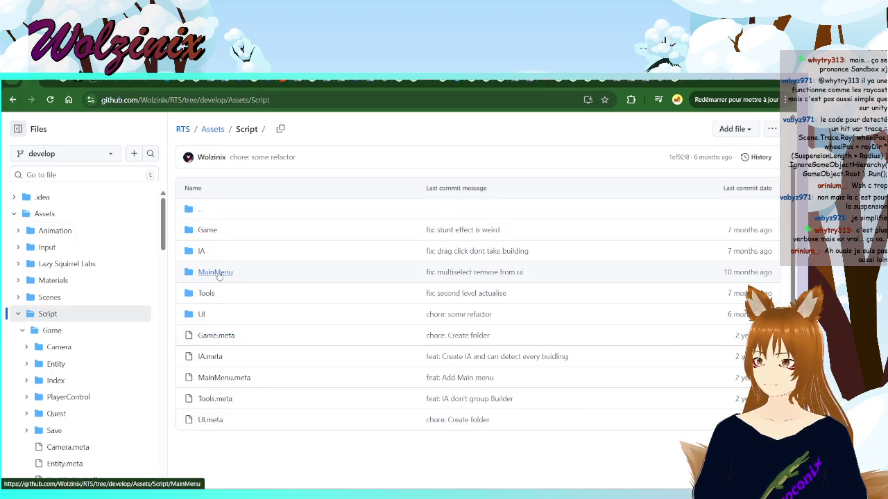
pyautogui.click(214, 300)
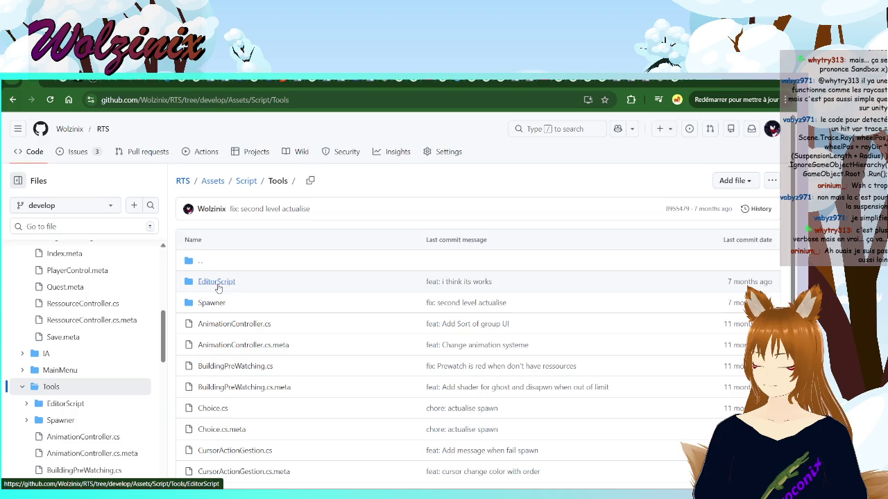
pyautogui.click(217, 288)
pyautogui.click(202, 262)
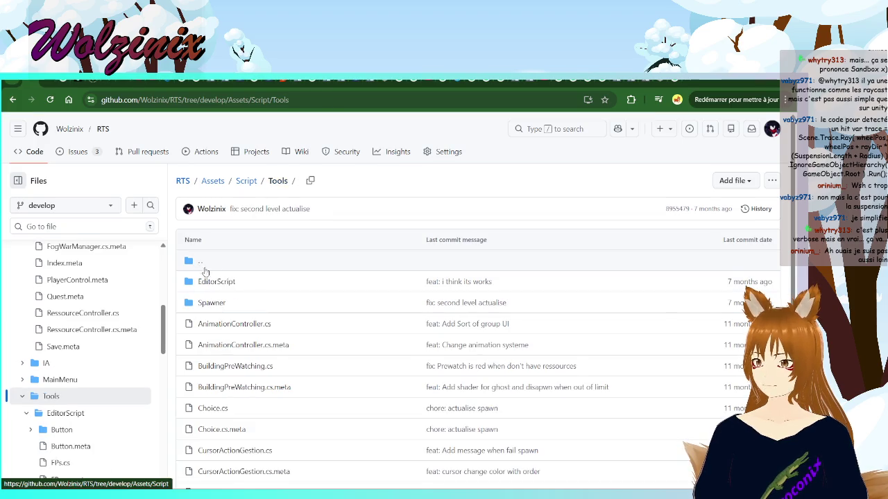
pyautogui.scroll(-2, 249, 308)
pyautogui.scroll(-1, 249, 308)
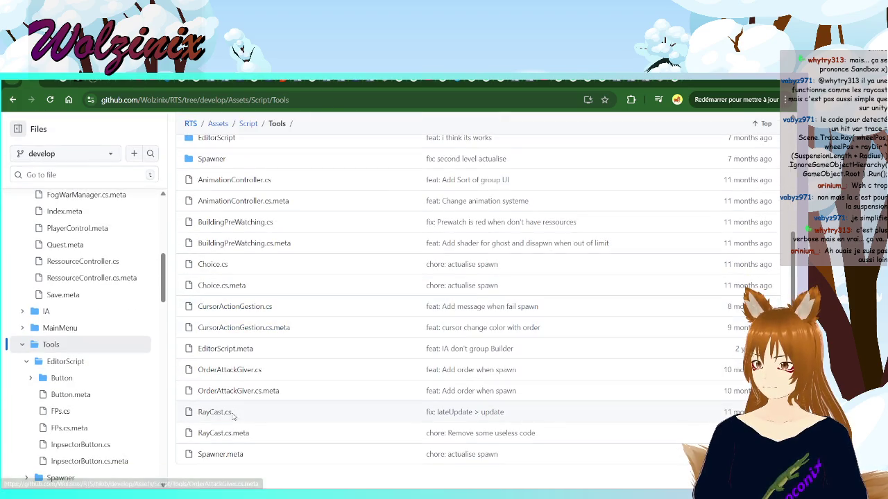
pyautogui.click(215, 412)
# Highlight and then clear text on the raycast line near the top of RayCast.cs
pyautogui.scroll(-3, 338, 305)
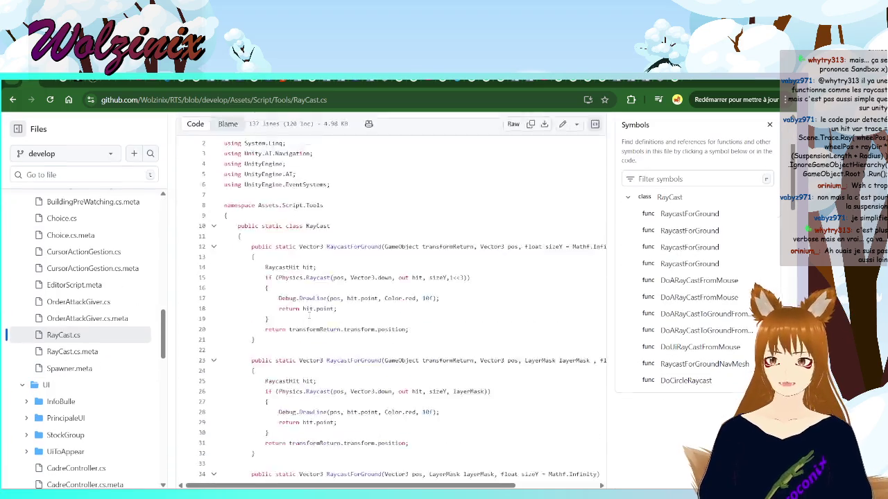
pyautogui.scroll(1, 338, 306)
pyautogui.moveTo(264, 251); pyautogui.dragTo(310, 262)
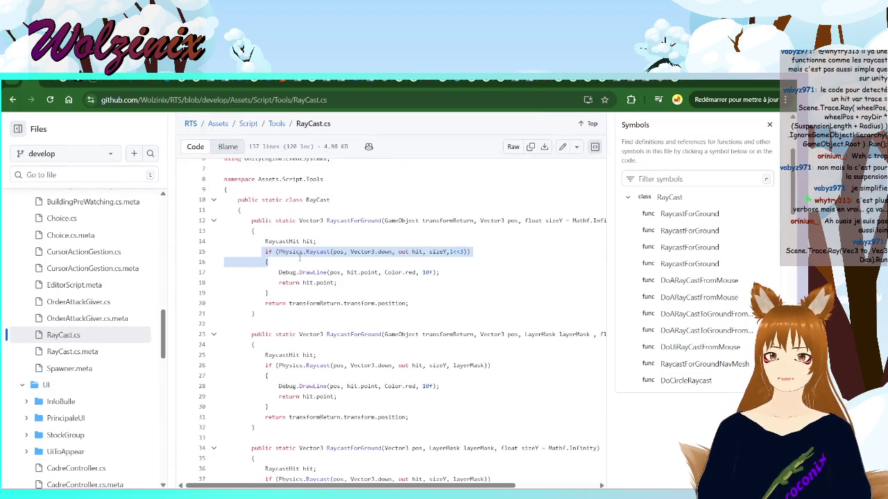
pyautogui.click(310, 262)
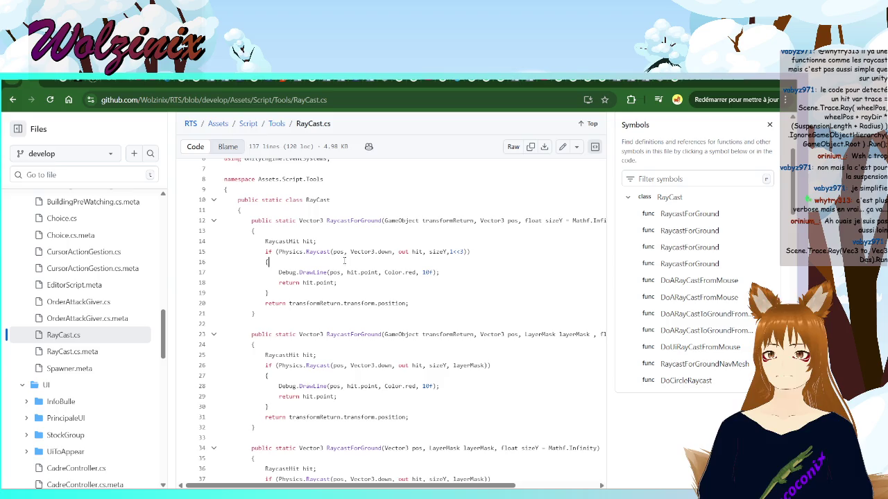
pyautogui.moveTo(471, 251)
pyautogui.mouseDown()
pyautogui.moveTo(266, 241)
pyautogui.moveTo(270, 262)
pyautogui.mouseUp()
pyautogui.click(269, 262)
# Scroll down RayCast.cs and highlight lines 37–38
pyautogui.scroll(-3, 363, 295)
pyautogui.scroll(1, 363, 295)
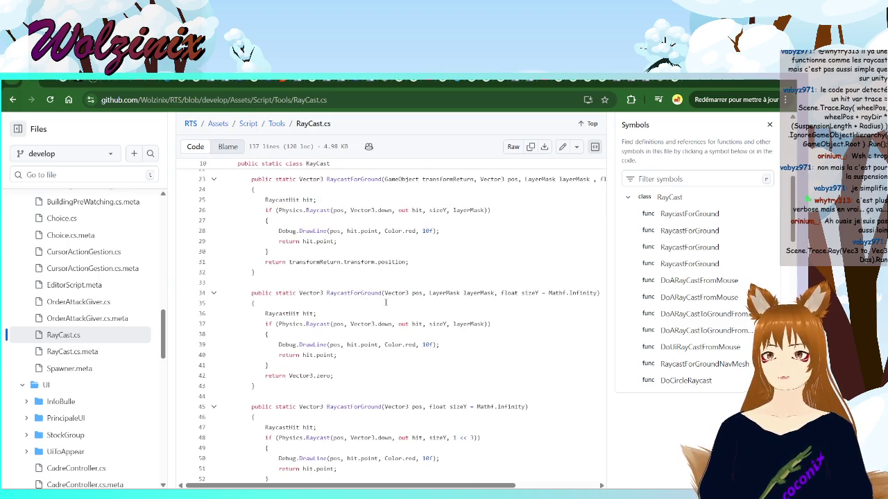
pyautogui.scroll(-1, 385, 302)
pyautogui.moveTo(264, 273); pyautogui.dragTo(277, 282)
pyautogui.click(276, 282)
pyautogui.scroll(5, 281, 288)
pyautogui.scroll(-8, 286, 293)
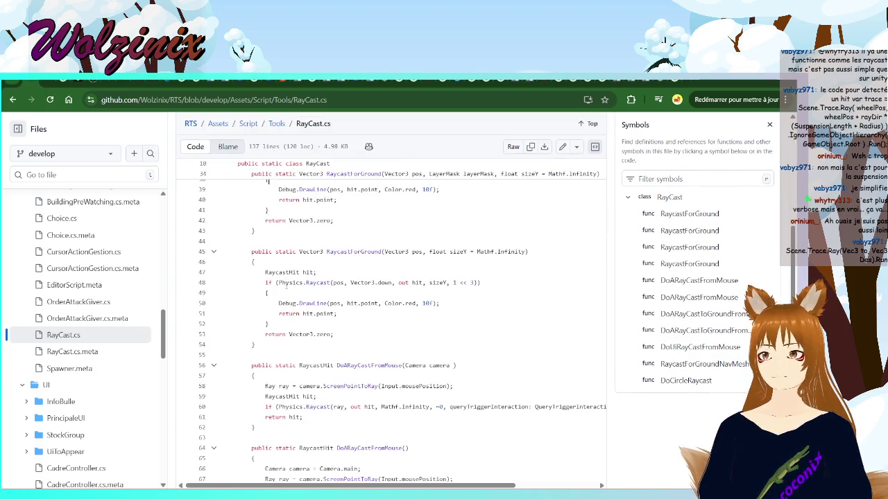
pyautogui.scroll(-3, 286, 293)
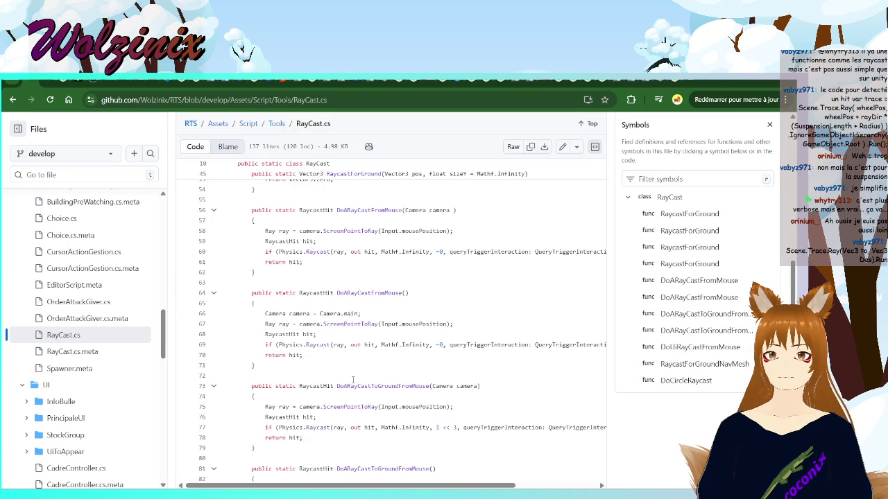
pyautogui.moveTo(343, 486); pyautogui.dragTo(389, 485)
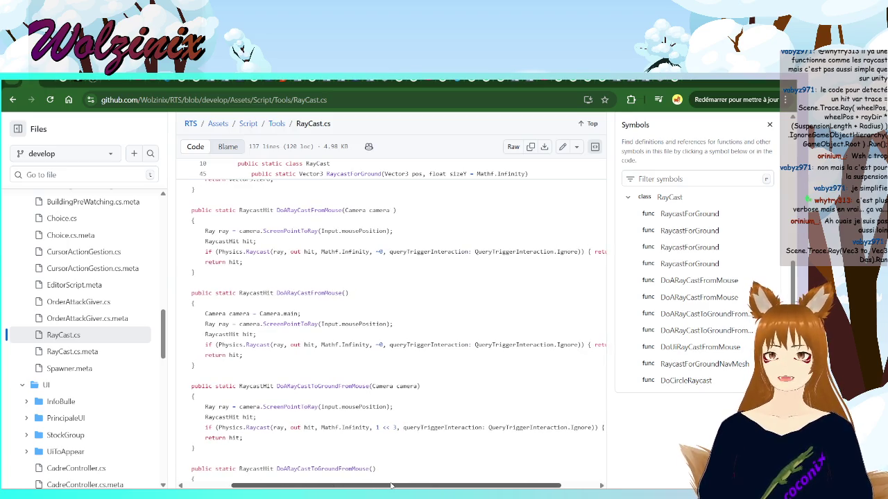
# Mark the Physics.Raycast call on line 60, then select 'ray' to list its references
pyautogui.moveTo(216, 255)
pyautogui.mouseDown()
pyautogui.moveTo(598, 250)
pyautogui.moveTo(538, 253)
pyautogui.mouseUp()
pyautogui.hscroll(-2, 405, 263)
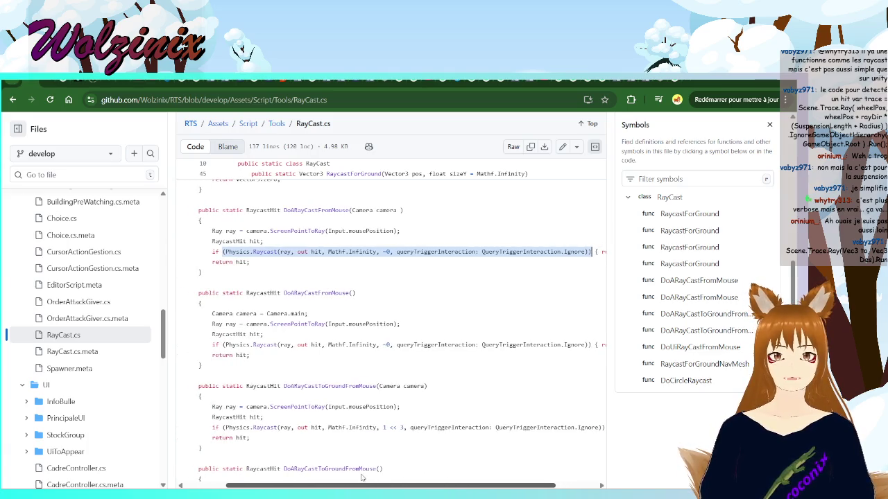
pyautogui.click(398, 262)
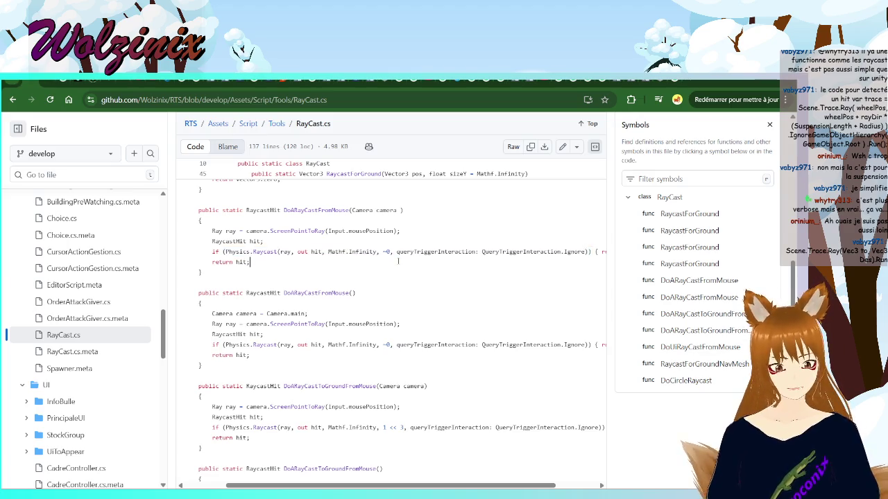
pyautogui.scroll(-2, 396, 264)
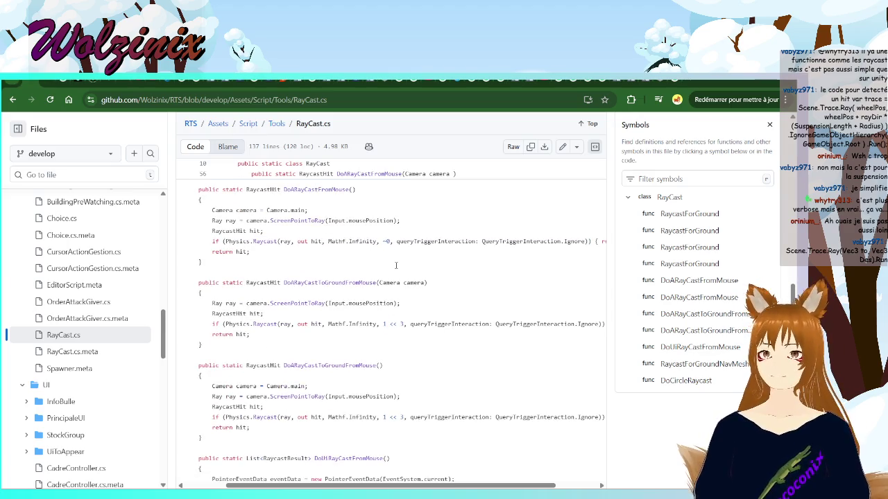
pyautogui.moveTo(280, 242); pyautogui.dragTo(297, 242)
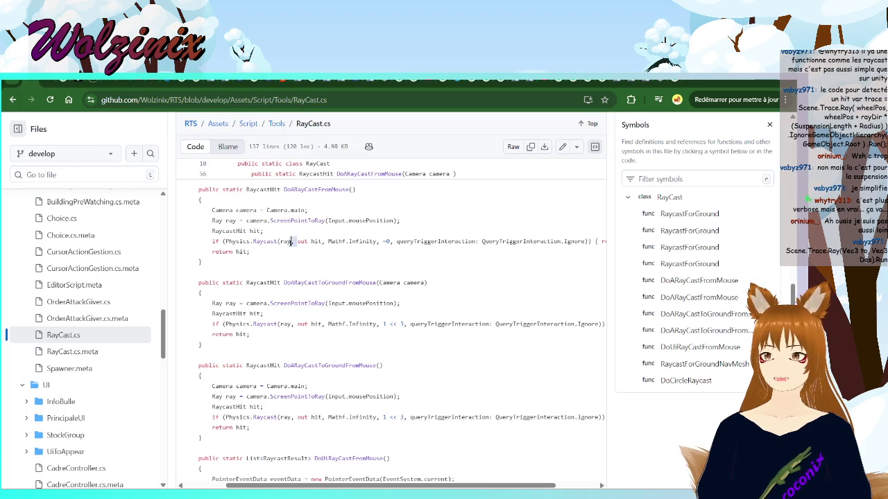
pyautogui.click(297, 242)
# Scroll through RayCast.cs reading the 14 'ray' references and the raycast functions
pyautogui.scroll(-2, 383, 258)
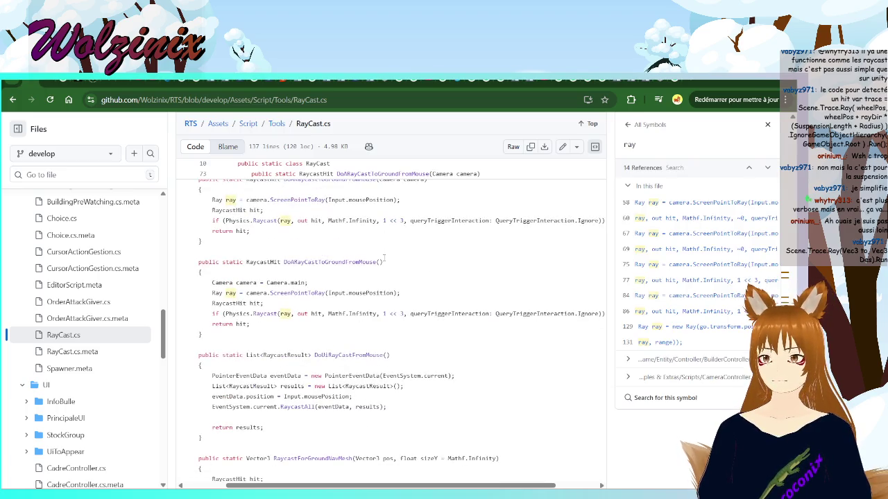
pyautogui.scroll(-6, 383, 258)
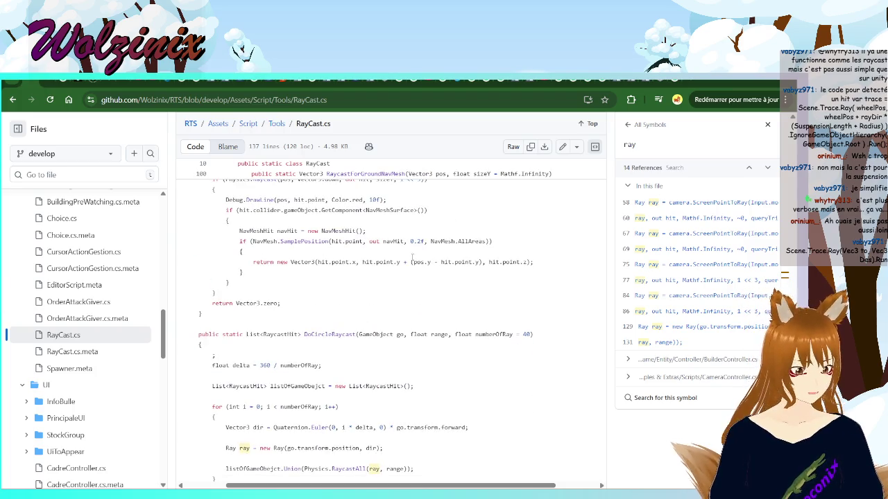
pyautogui.scroll(-2, 417, 276)
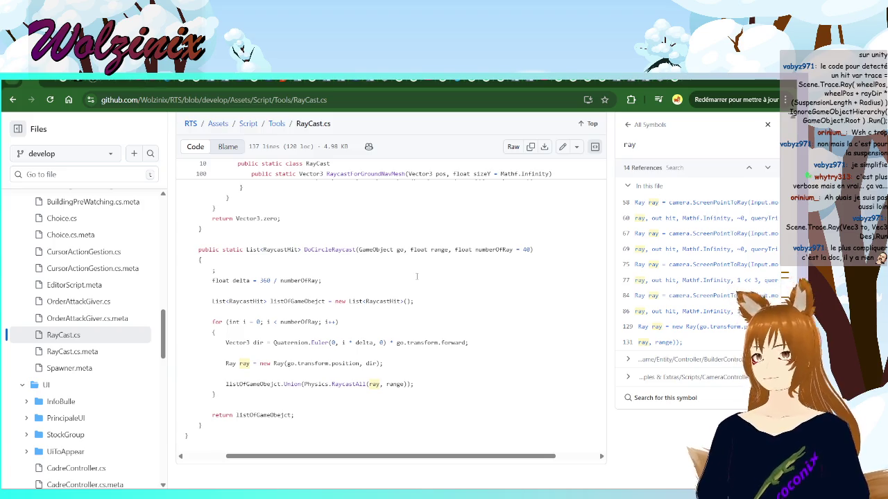
pyautogui.scroll(8, 416, 277)
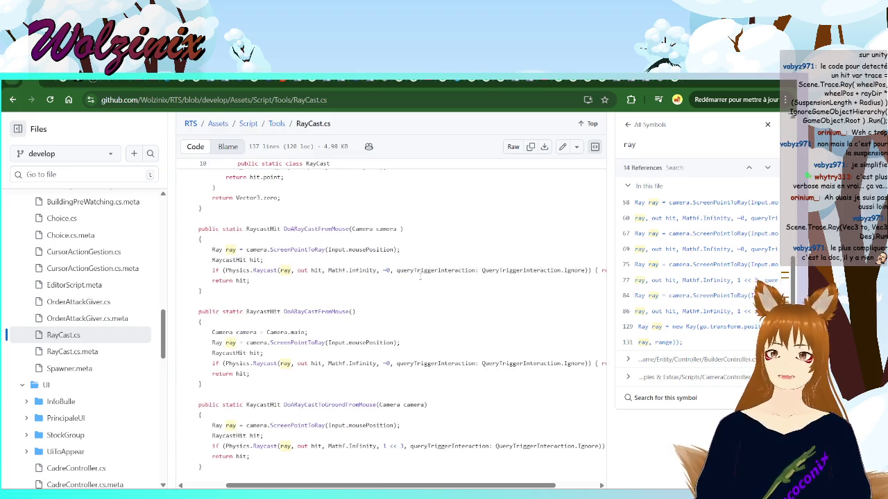
pyautogui.scroll(4, 417, 274)
pyautogui.scroll(5, 417, 265)
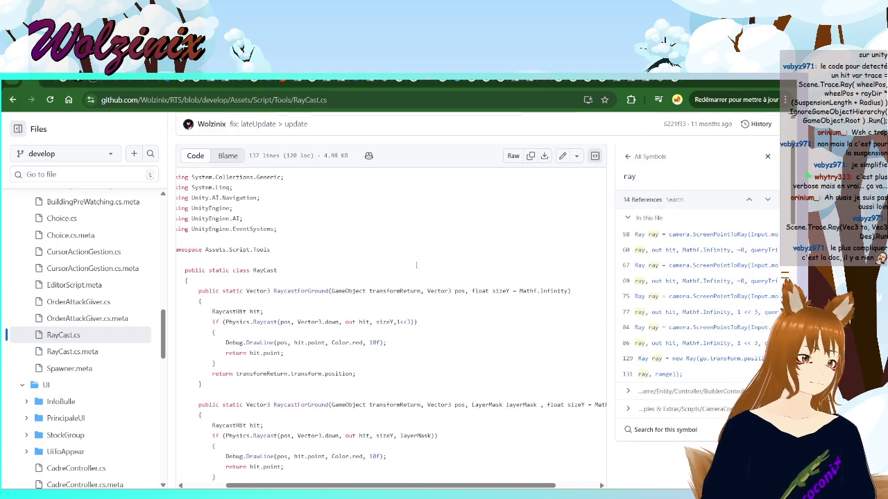
pyautogui.scroll(-2, 416, 265)
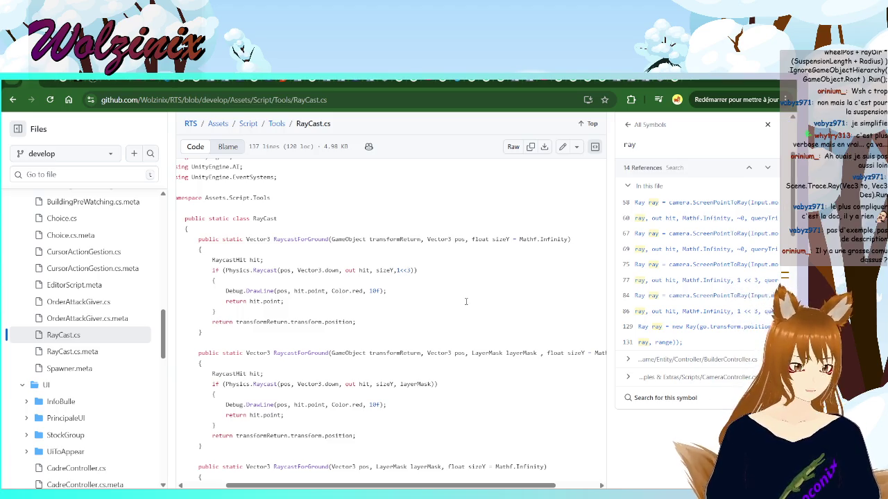
pyautogui.scroll(-3, 466, 301)
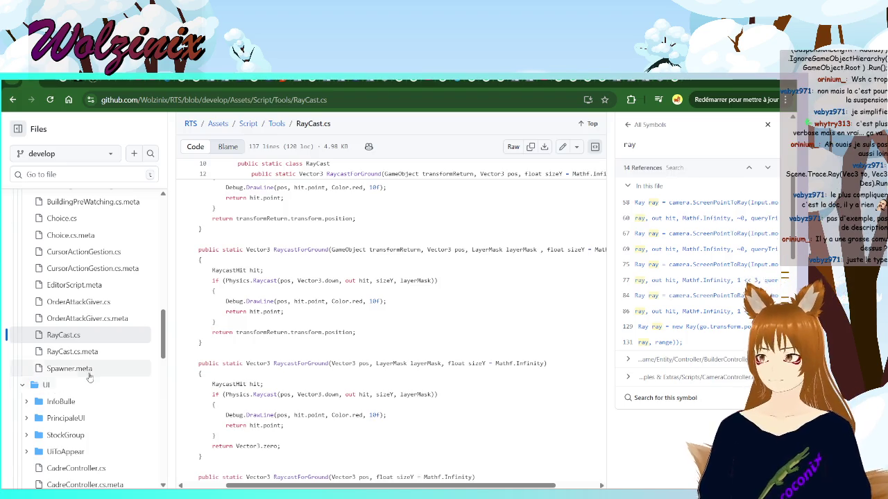
pyautogui.scroll(1, 111, 378)
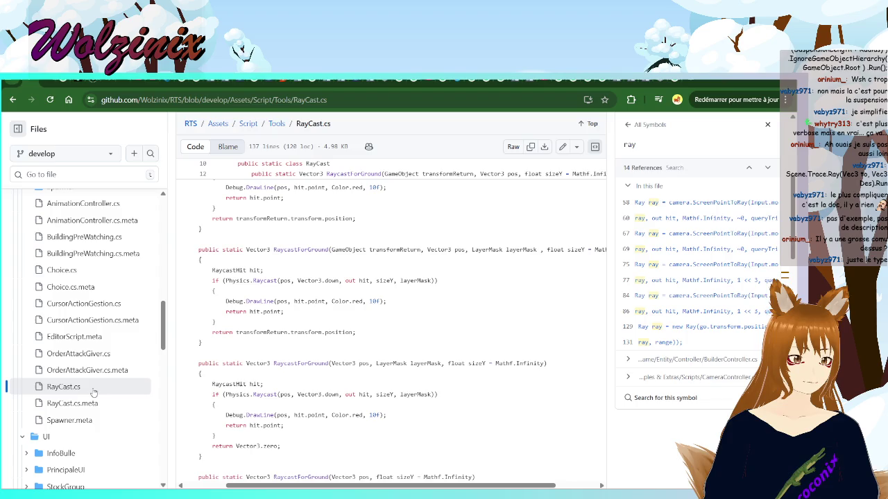
pyautogui.scroll(1, 86, 398)
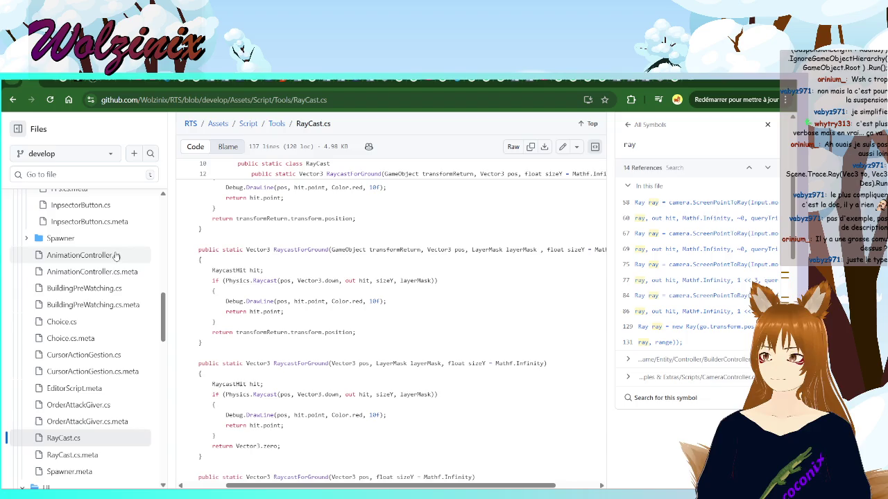
pyautogui.scroll(-3, 107, 308)
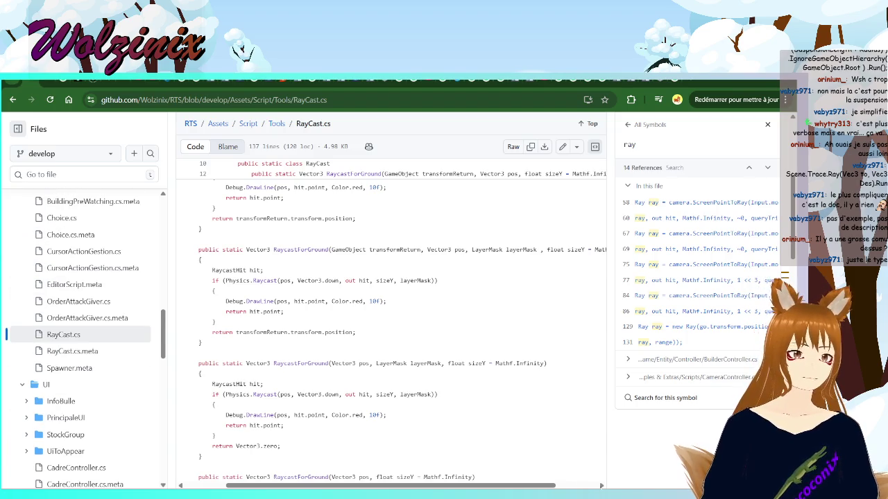
pyautogui.hotkey('alt', 'Tab')
# Review the LightIntensity method in Spawner.cs and save the file
pyautogui.click(397, 296)
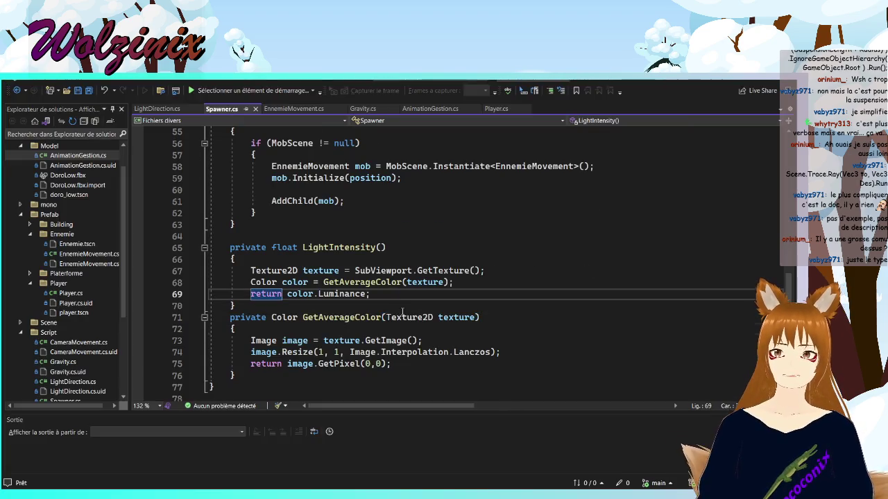
pyautogui.scroll(18, 402, 311)
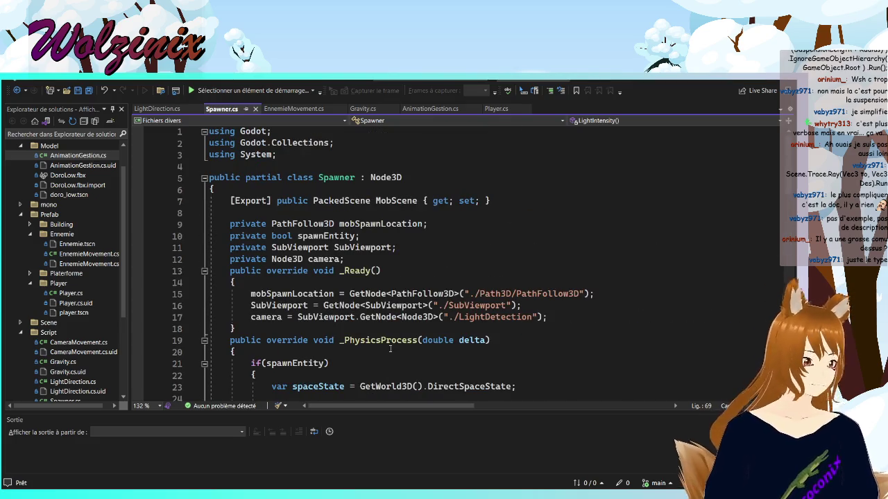
pyautogui.scroll(-3, 387, 335)
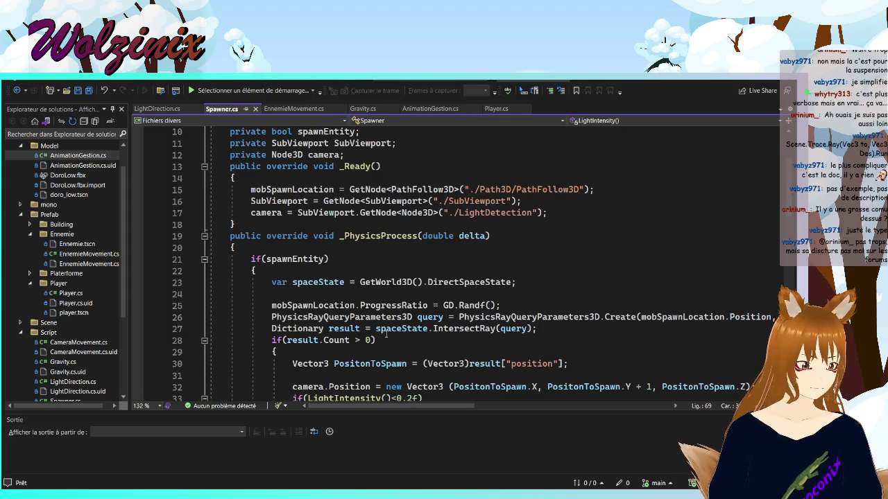
pyautogui.scroll(-4, 386, 335)
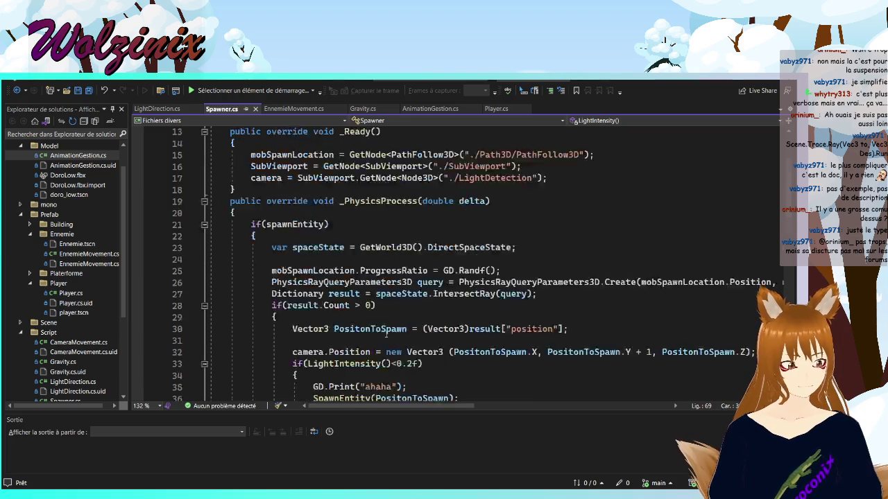
pyautogui.scroll(-9, 386, 335)
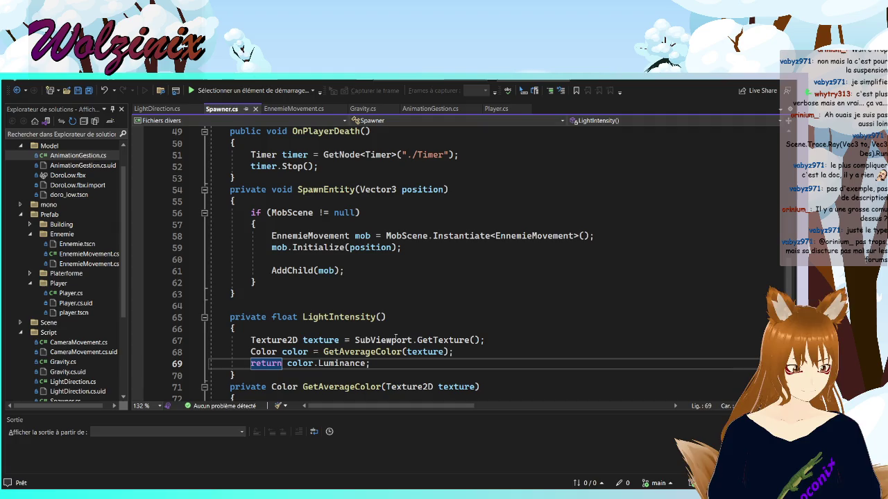
pyautogui.scroll(1, 395, 338)
pyautogui.scroll(-5, 395, 338)
pyautogui.hotkey('ctrl', 's')
pyautogui.scroll(2, 395, 319)
pyautogui.scroll(-1, 396, 319)
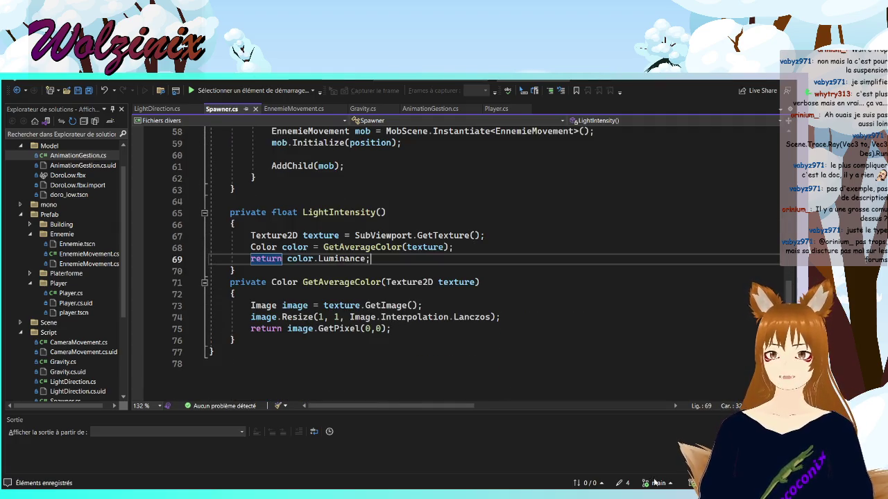
# Open EnnemieMovement.cs and review its Initialize and _PhysicsProcess methods
pyautogui.moveTo(559, 493)
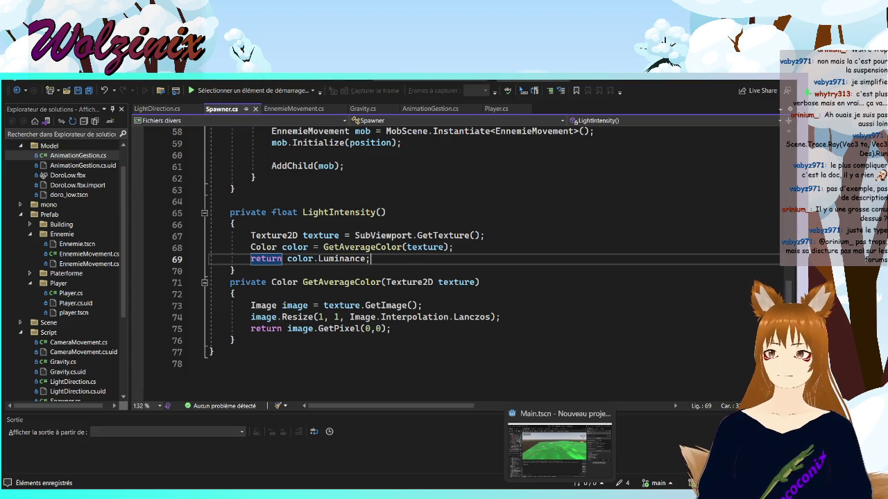
pyautogui.click(294, 109)
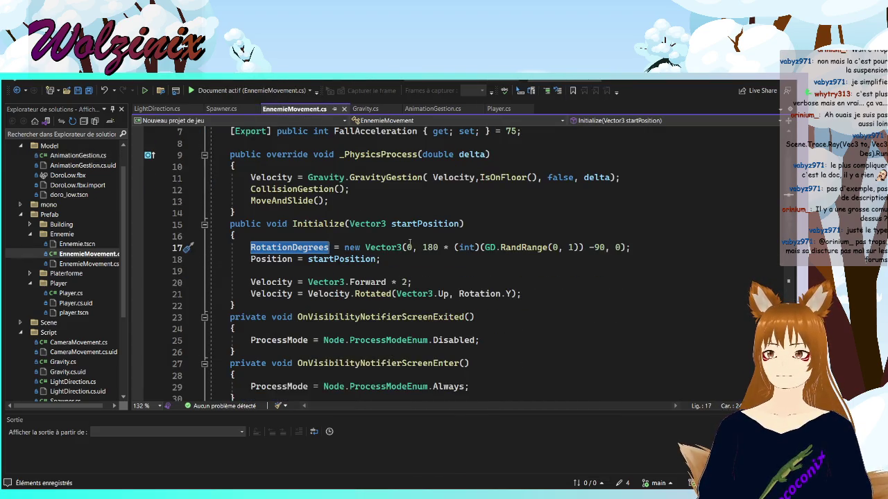
pyautogui.click(331, 224)
pyautogui.click(399, 154)
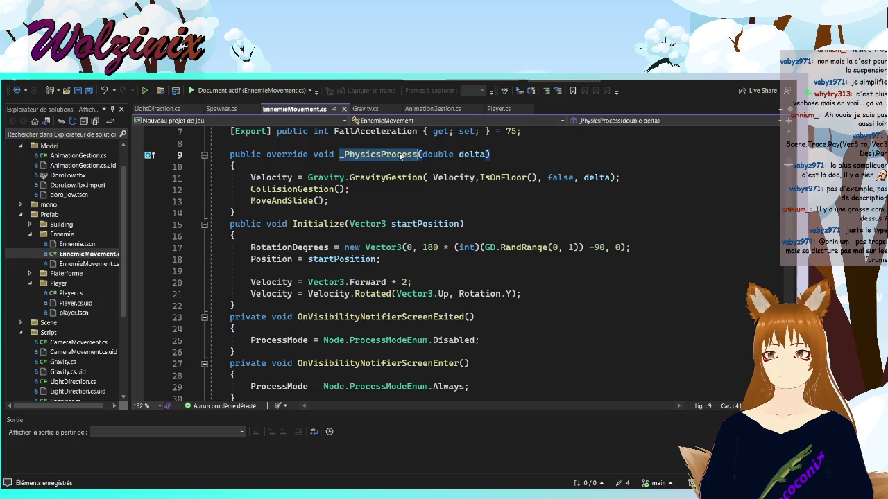
pyautogui.scroll(-5, 400, 160)
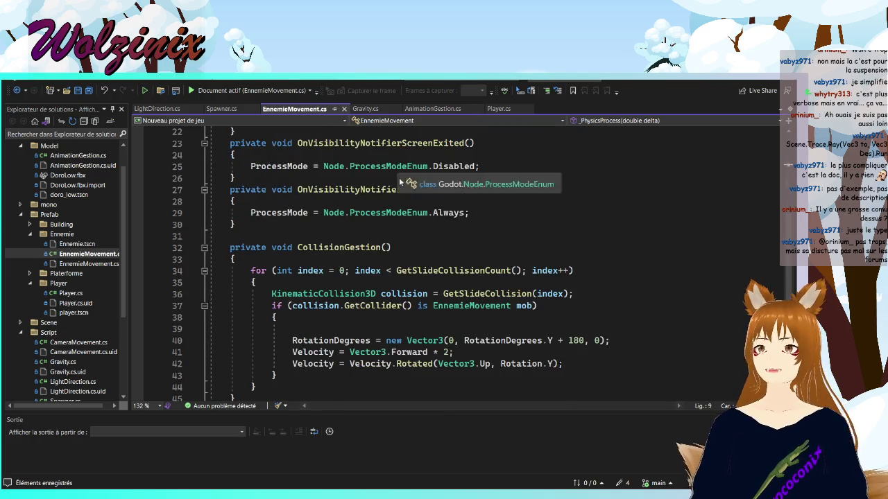
pyautogui.scroll(4, 401, 160)
pyautogui.scroll(3, 539, 348)
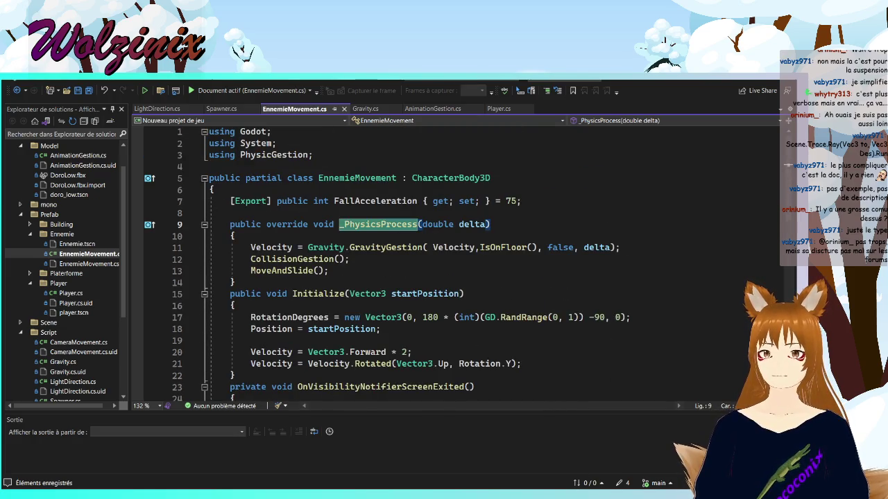
pyautogui.hotkey('alt', 'Tab')
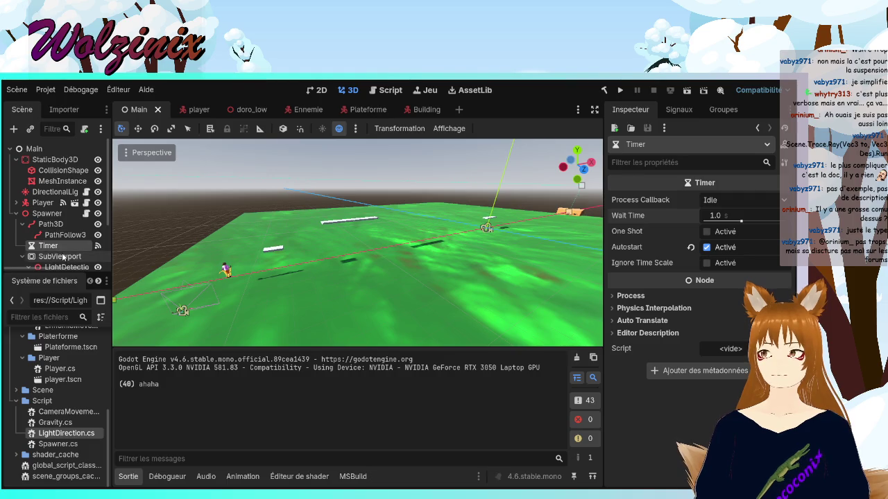
# Select Spawner's SubViewport, enlarge its texture preview, check LightDetection, then reselect SubViewport
pyautogui.click(83, 256)
pyautogui.scroll(-1, 86, 248)
pyautogui.scroll(1, 87, 249)
pyautogui.scroll(-1, 84, 248)
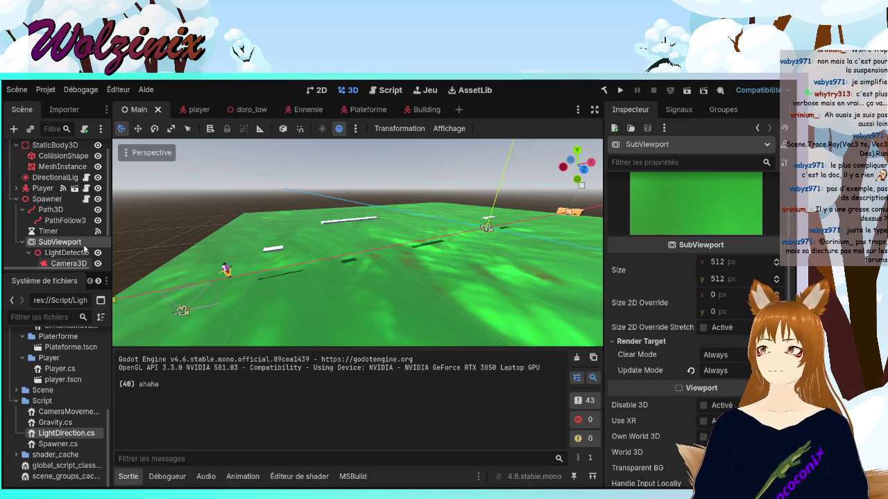
pyautogui.click(15, 199)
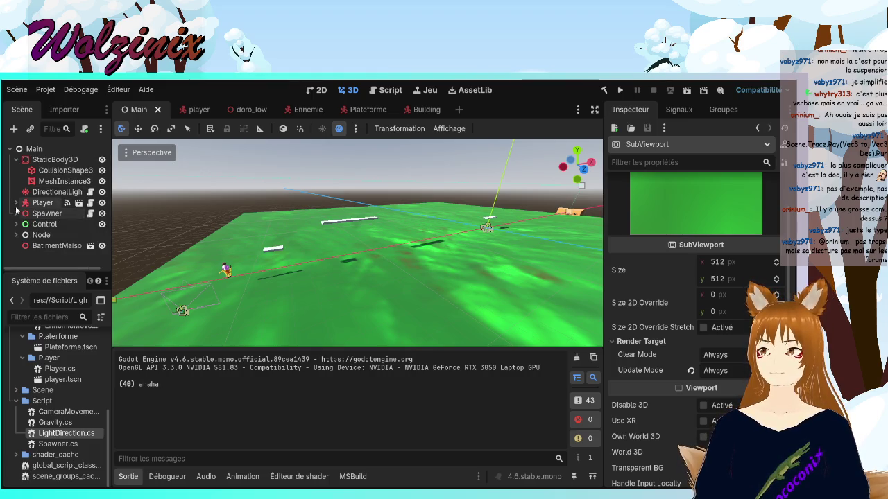
pyautogui.click(16, 213)
pyautogui.scroll(-2, 40, 238)
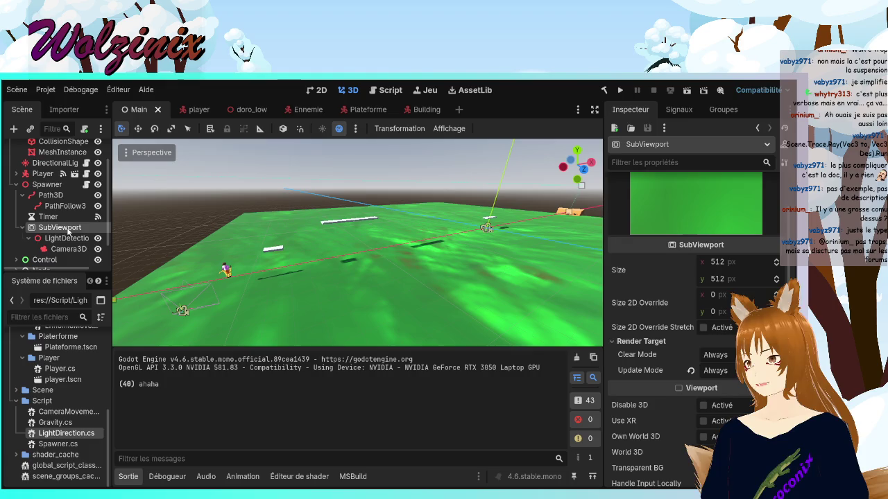
pyautogui.moveTo(694, 237); pyautogui.dragTo(696, 313)
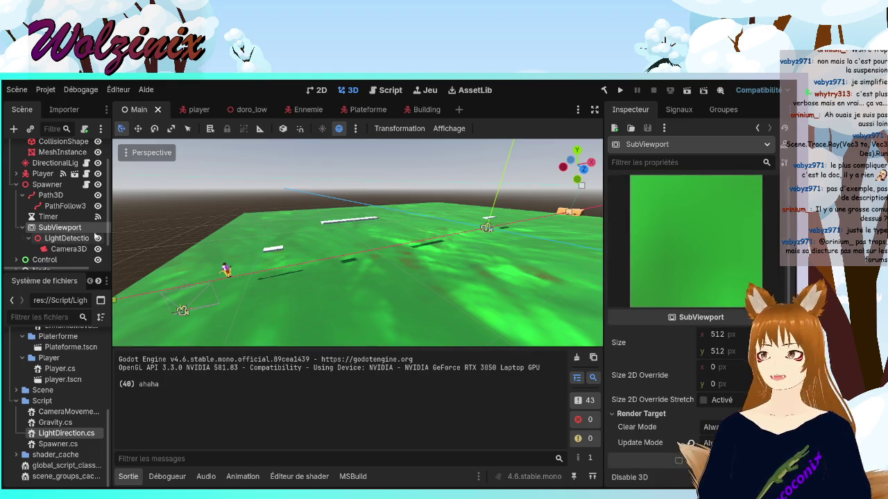
pyautogui.click(63, 239)
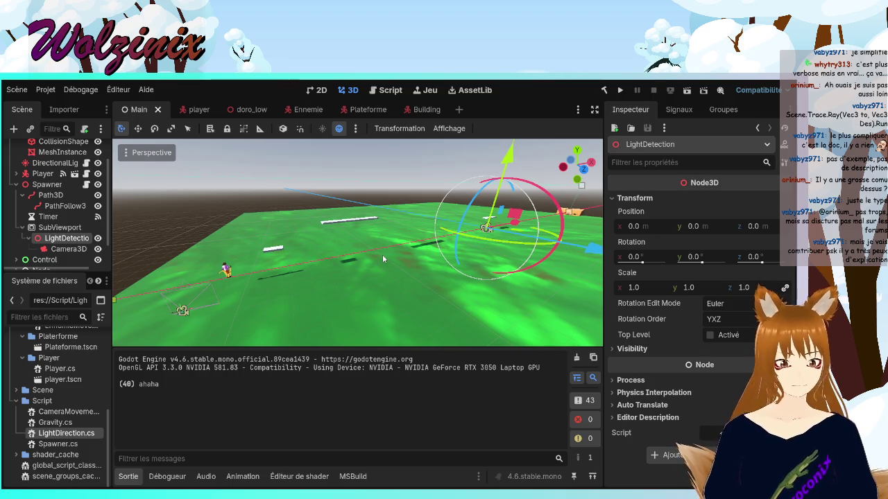
pyautogui.click(59, 228)
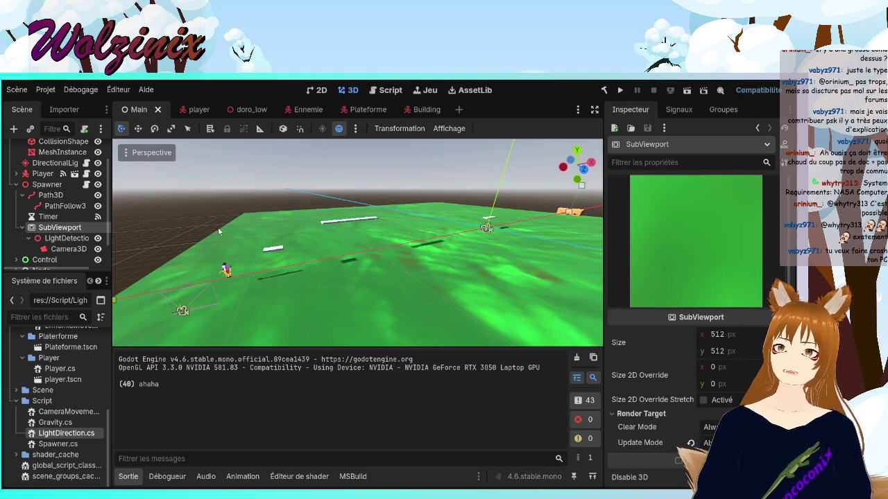
# Freelook with W, S and Q toward the orange object, then orbit down onto the green floor
pyautogui.press('w')
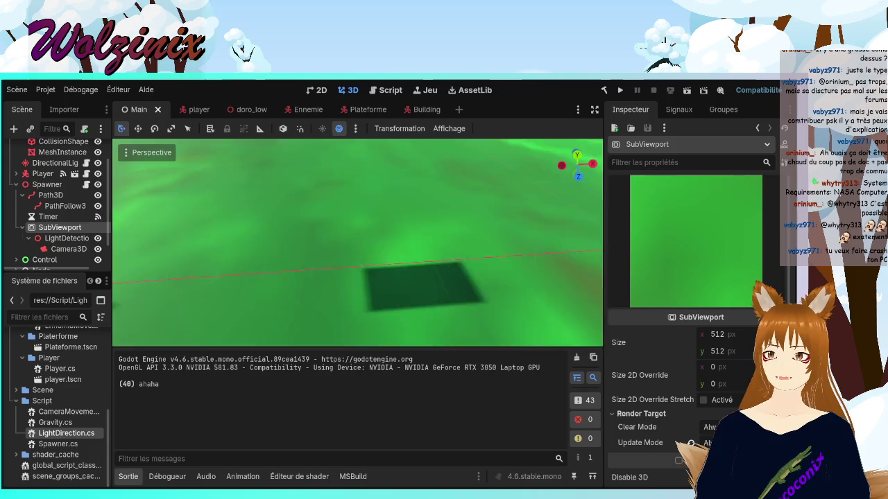
pyautogui.press('s')
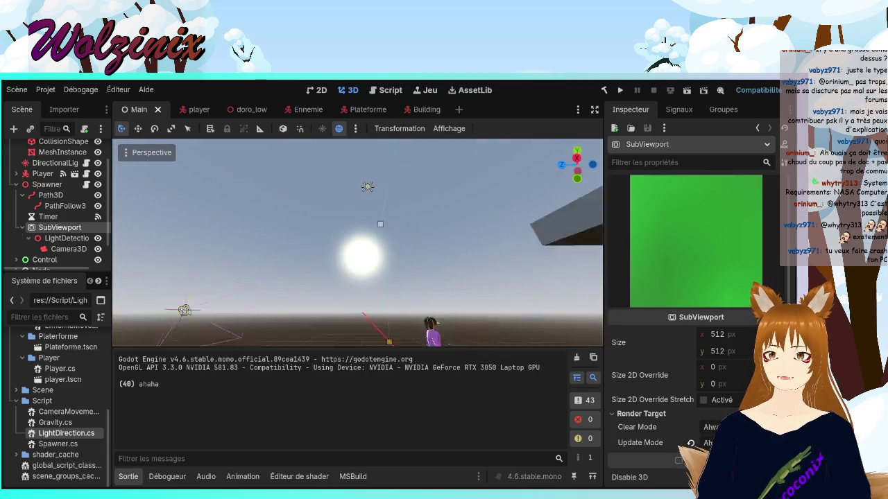
pyautogui.press('q')
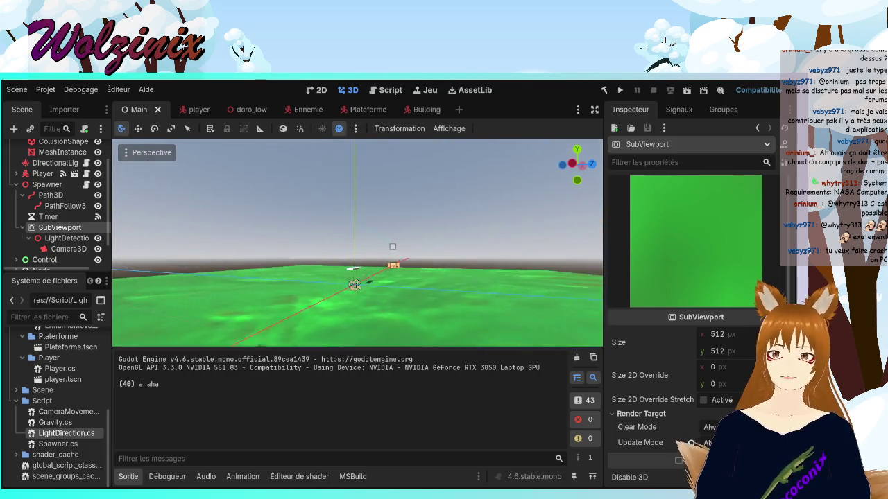
pyautogui.press('w')
pyautogui.moveTo(357, 243)
pyautogui.mouseDown()
pyautogui.moveTo(374, 229)
pyautogui.moveTo(388, 233)
pyautogui.moveTo(368, 239)
pyautogui.moveTo(427, 274)
pyautogui.mouseUp()
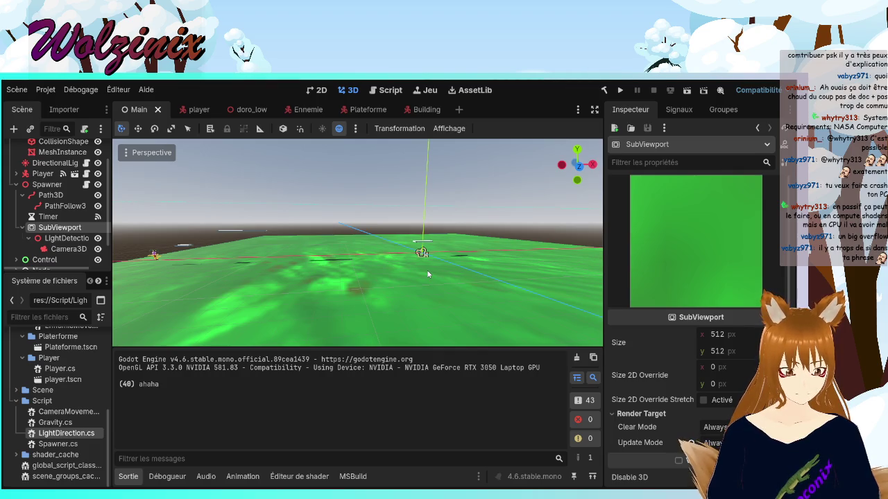
pyautogui.moveTo(428, 275)
pyautogui.mouseDown()
pyautogui.moveTo(437, 316)
pyautogui.moveTo(229, 305)
pyautogui.moveTo(4, 189)
pyautogui.mouseUp()
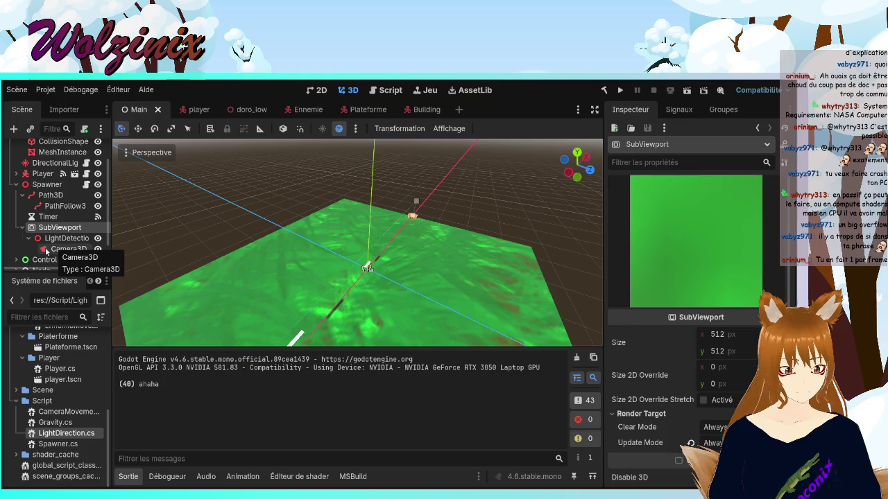
pyautogui.moveTo(332, 278)
pyautogui.mouseDown()
pyautogui.moveTo(430, 236)
pyautogui.moveTo(517, 222)
pyautogui.mouseUp()
pyautogui.scroll(1, 240, 248)
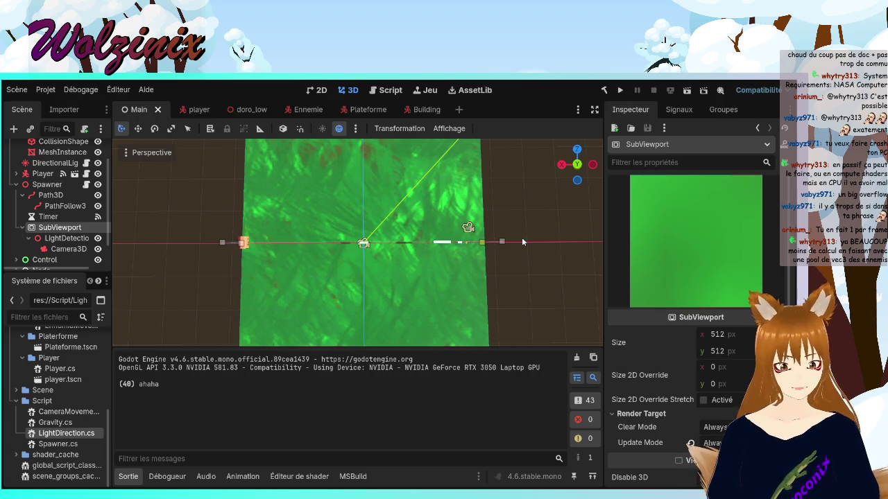
pyautogui.click(140, 156)
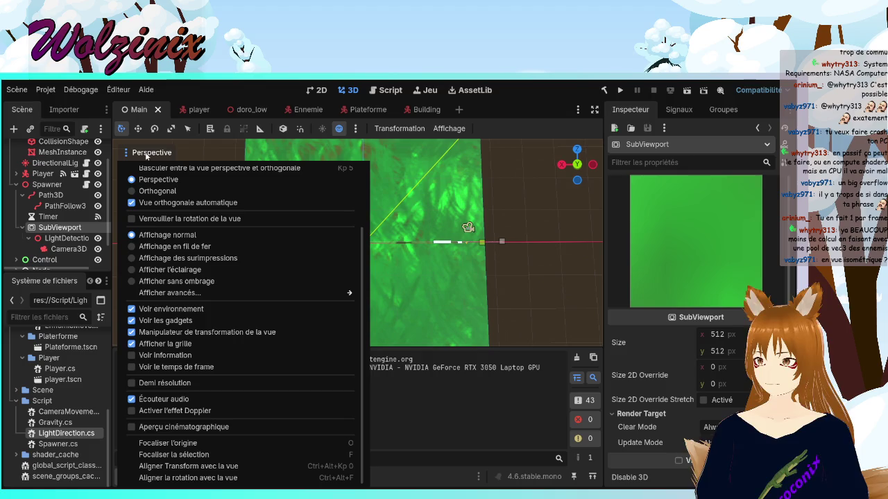
pyautogui.click(158, 191)
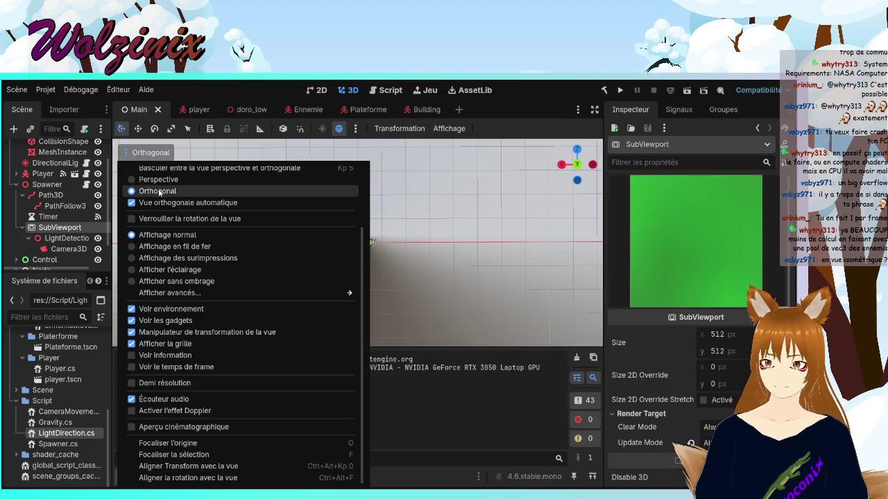
pyautogui.click(160, 180)
pyautogui.click(156, 152)
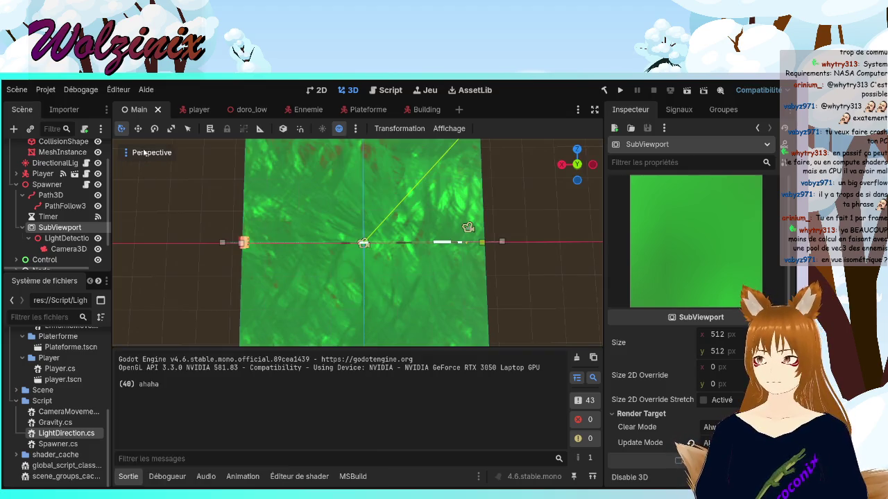
pyautogui.scroll(5, 332, 238)
pyautogui.scroll(-10, 332, 238)
pyautogui.scroll(5, 332, 238)
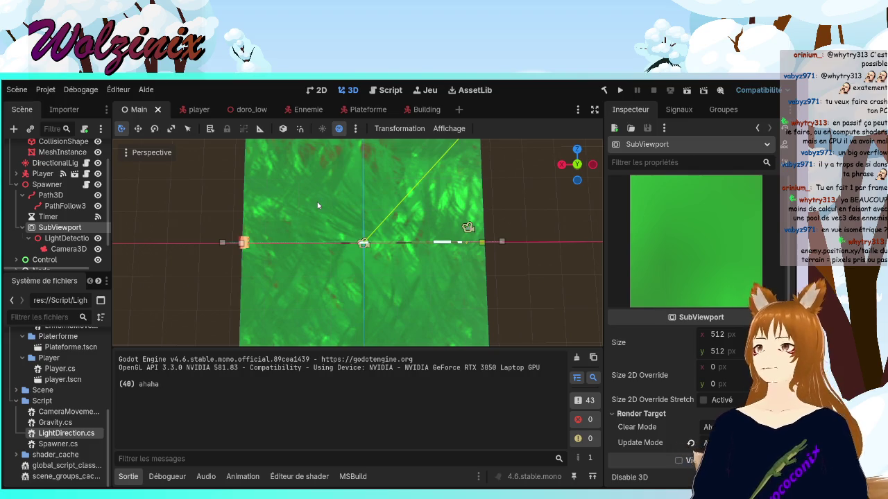
# Switch to the top orthographic view and zoom and pan over the green floor
pyautogui.click(577, 164)
pyautogui.scroll(15, 391, 173)
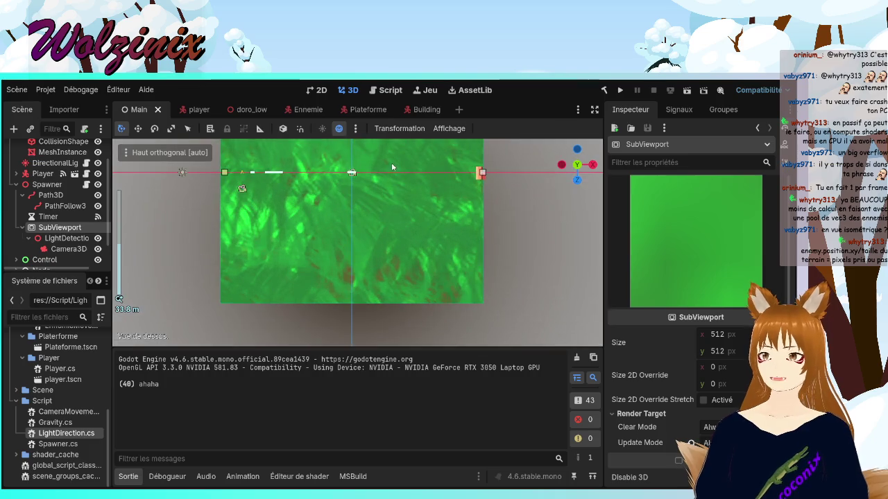
pyautogui.moveTo(391, 180); pyautogui.dragTo(405, 248)
pyautogui.scroll(5, 422, 270)
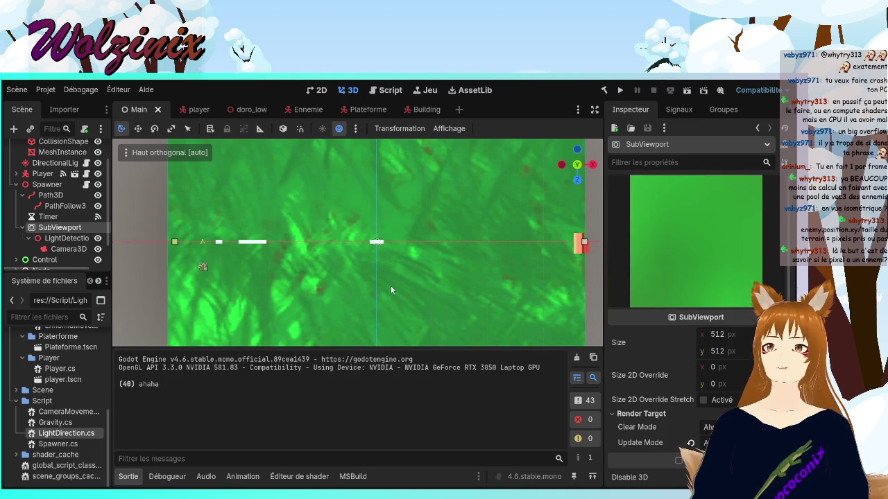
pyautogui.scroll(4, 389, 284)
pyautogui.scroll(3, 317, 267)
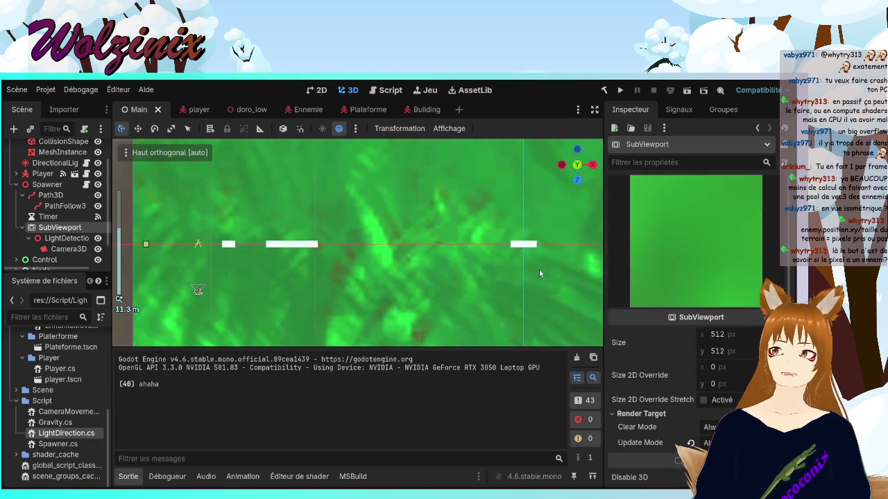
pyautogui.moveTo(475, 280); pyautogui.dragTo(491, 278)
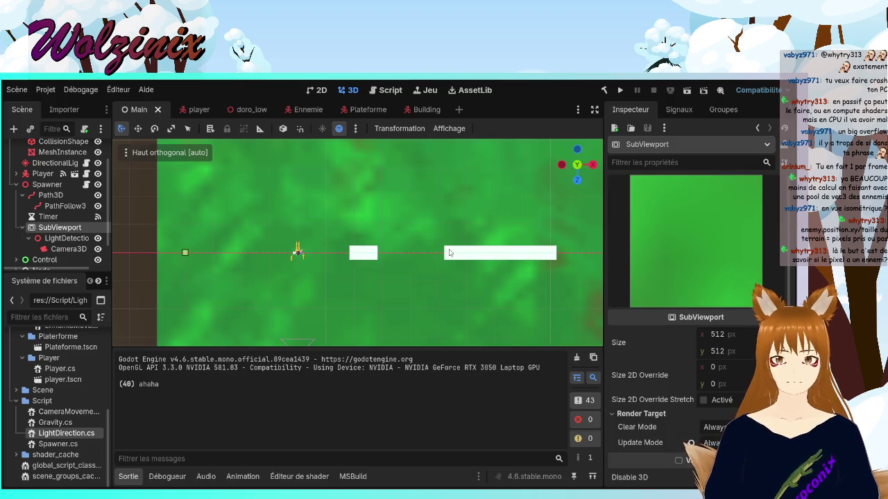
pyautogui.scroll(-2, 449, 252)
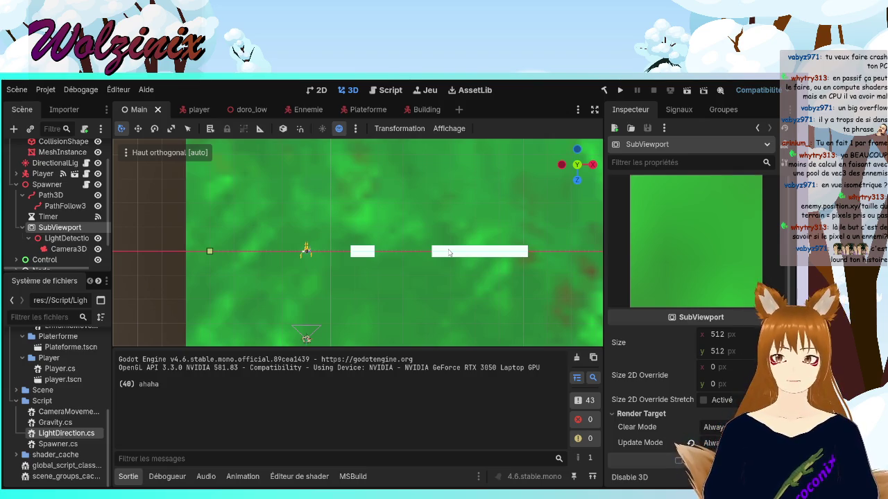
pyautogui.scroll(10, 448, 253)
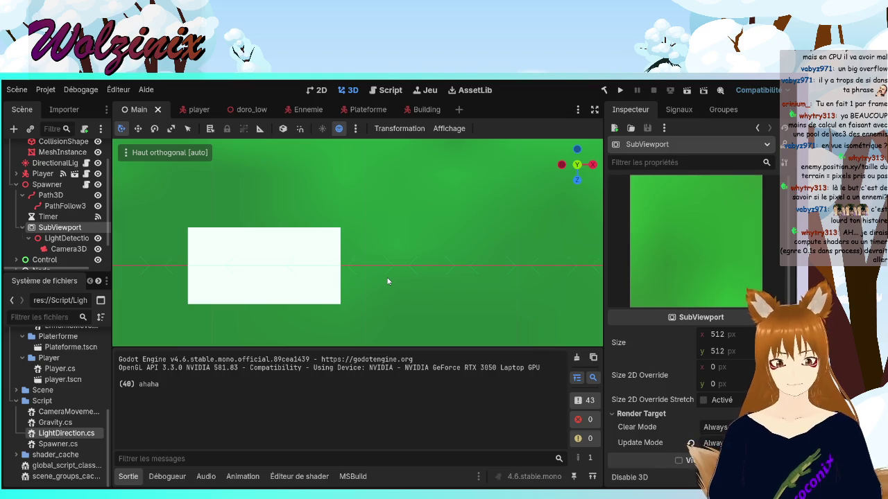
pyautogui.scroll(-10, 385, 264)
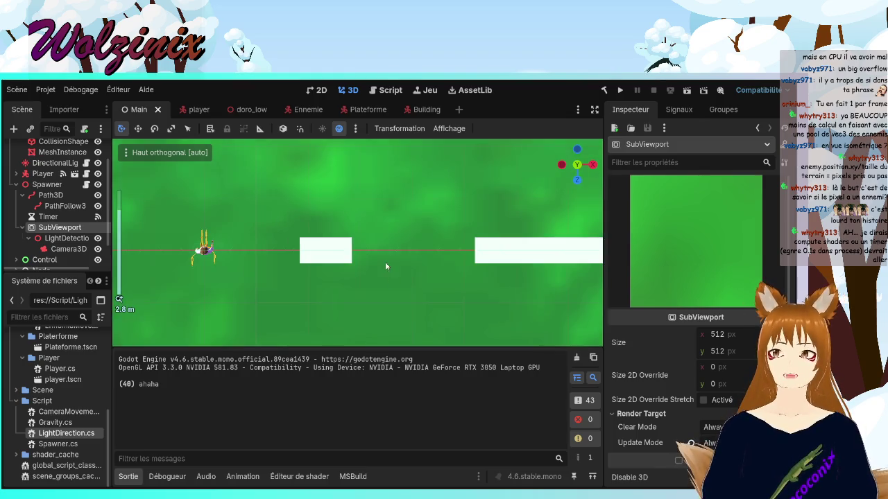
pyautogui.scroll(-3, 393, 260)
pyautogui.scroll(3, 393, 257)
# Toggle between perspective and top orthographic views, including through the viewport view menu
pyautogui.press('KP_5')
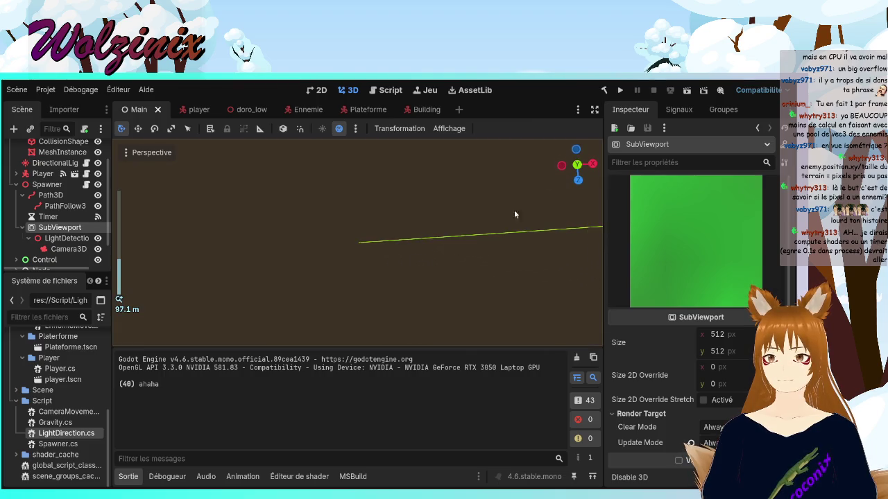
pyautogui.click(577, 164)
pyautogui.scroll(5, 422, 242)
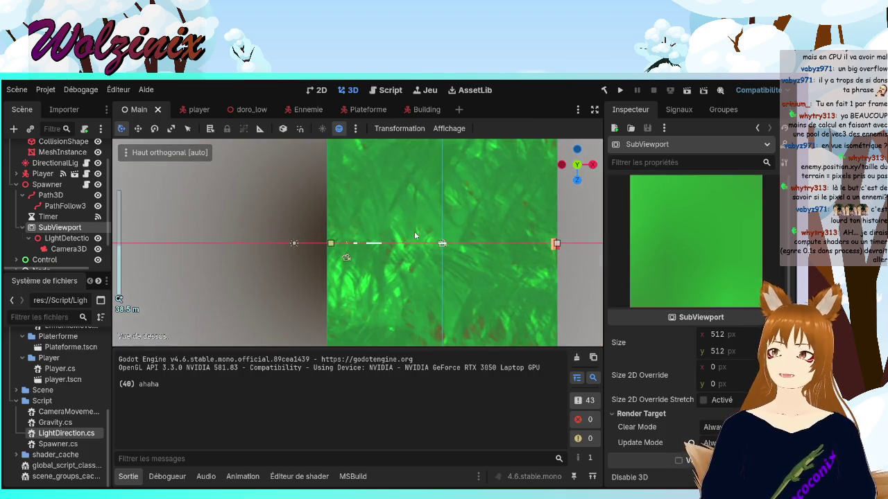
pyautogui.click(145, 154)
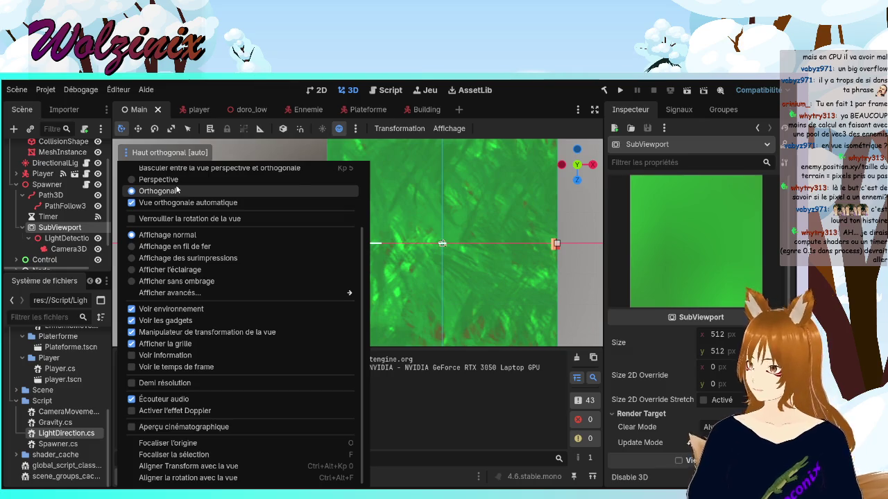
pyautogui.click(152, 180)
pyautogui.click(577, 167)
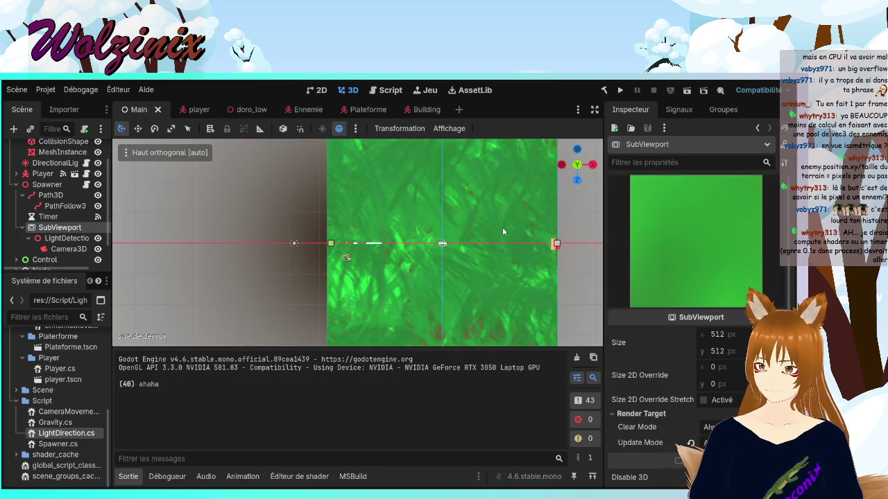
# Preview the 3D view in Wireframe, Overdraw, Lighting and Unshaded display modes in turn
pyautogui.moveTo(472, 237); pyautogui.dragTo(369, 248)
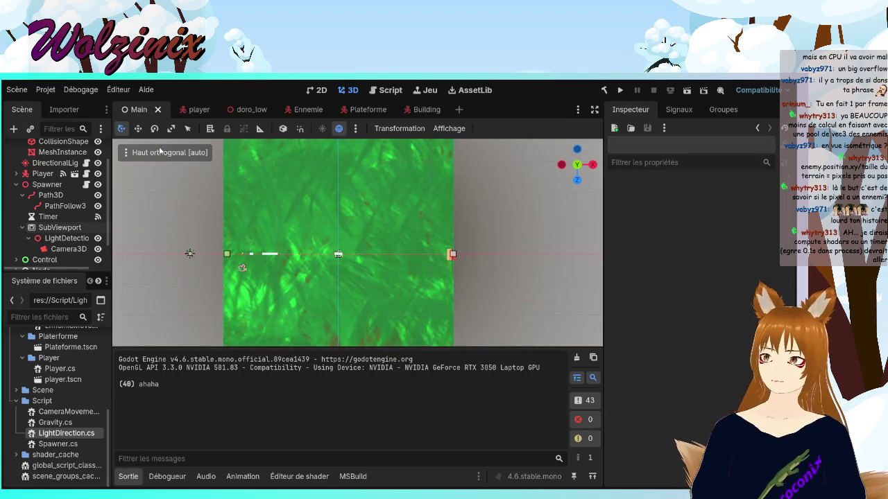
pyautogui.click(161, 150)
pyautogui.click(216, 246)
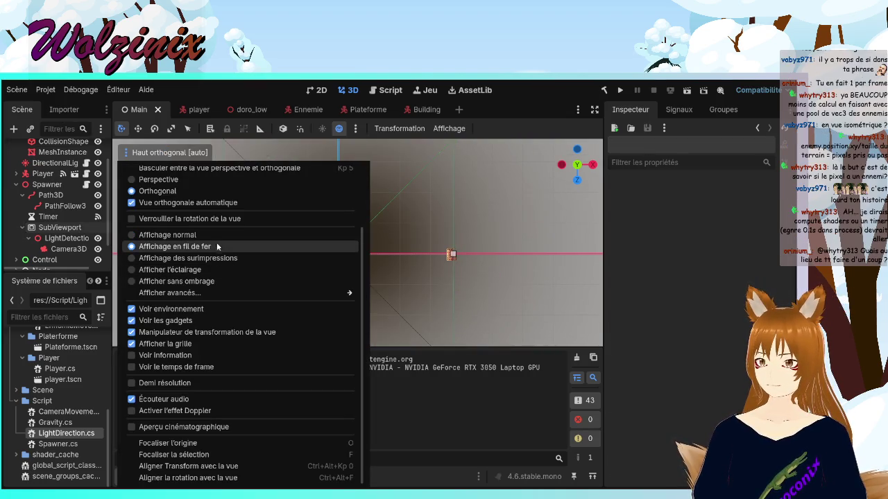
pyautogui.click(222, 258)
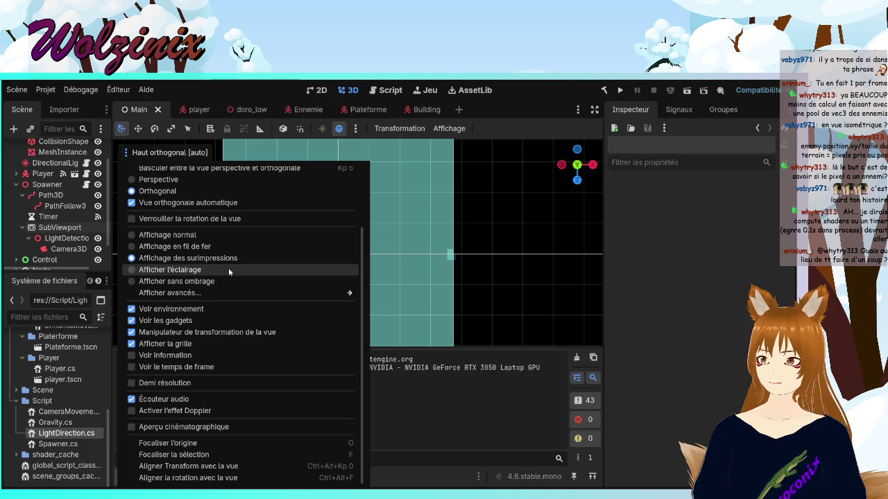
pyautogui.click(228, 269)
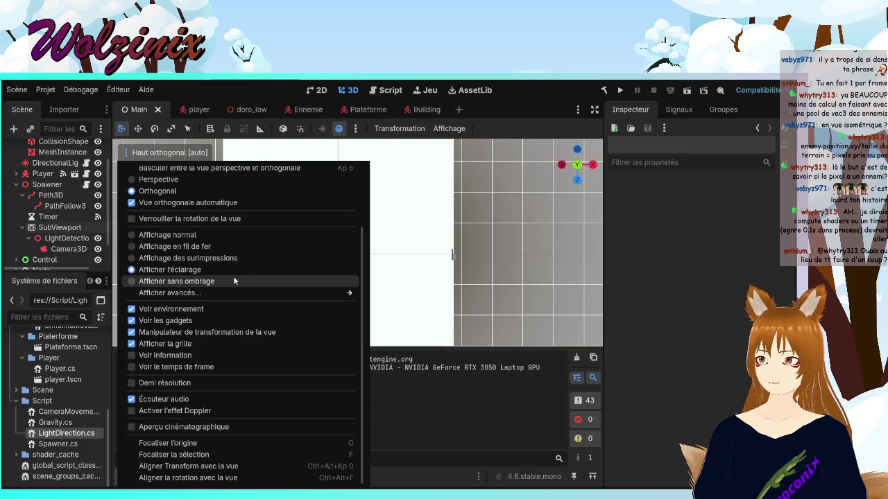
pyautogui.click(232, 234)
pyautogui.click(518, 258)
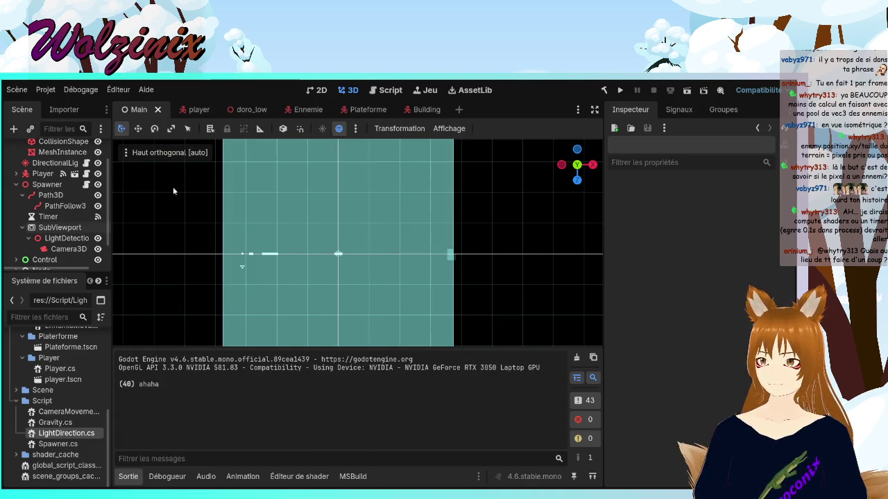
# Set the viewport to Afficher l'éclairage (Display Lighting) so the floor shows white on grey grid
pyautogui.click(161, 153)
pyautogui.click(211, 269)
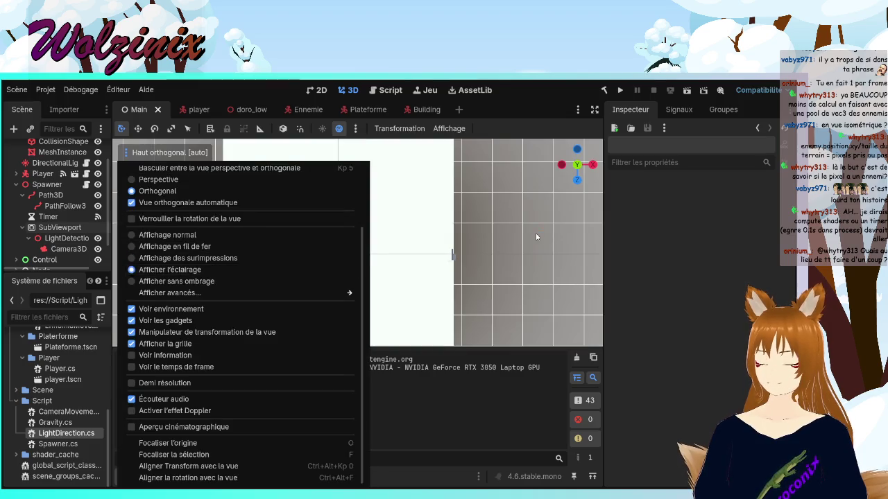
pyautogui.click(536, 237)
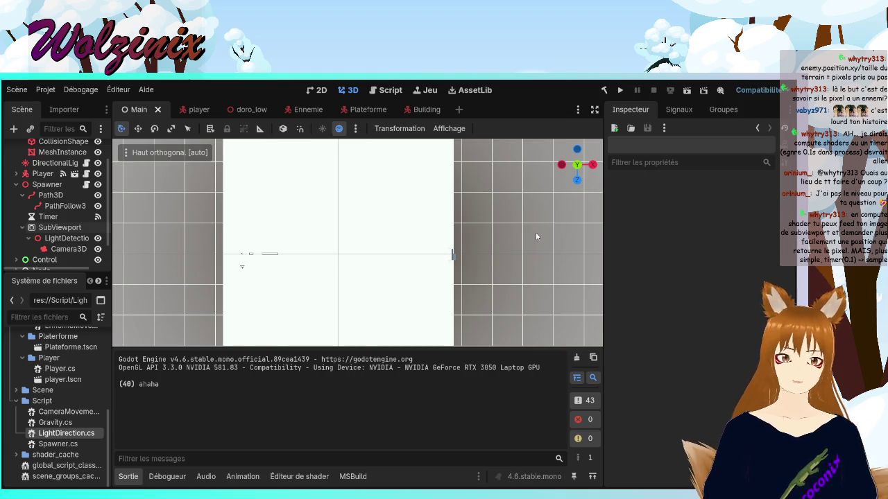
pyautogui.hotkey('alt', 'Tab')
# In Spawner.cs, delete the GD.Print("ahaha") debug line and the blank line it leaves
pyautogui.scroll(-5, 375, 295)
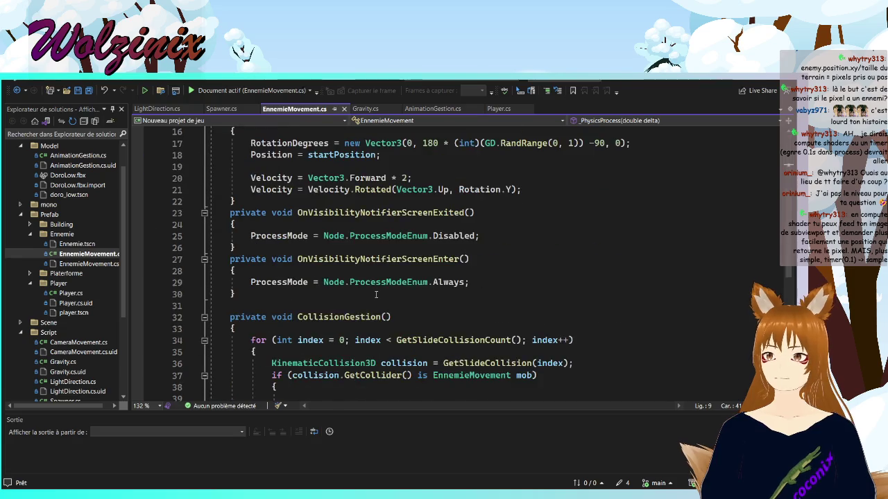
pyautogui.scroll(-5, 375, 294)
pyautogui.click(221, 109)
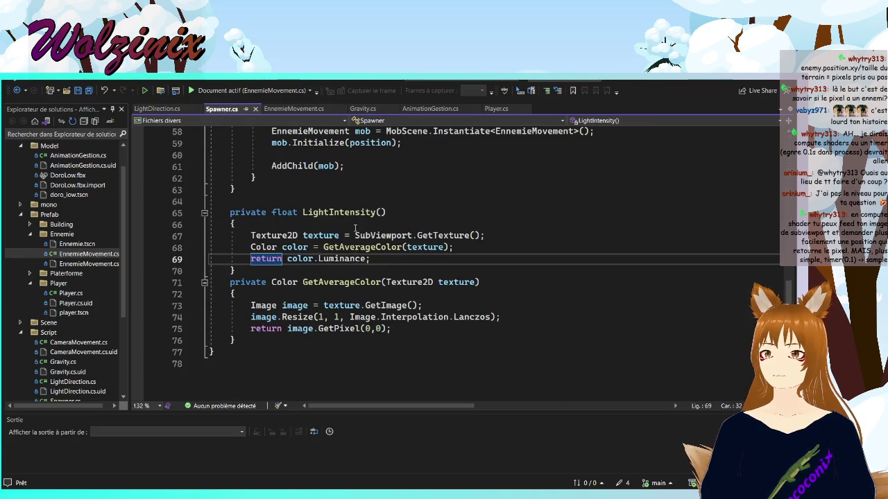
pyautogui.scroll(10, 399, 205)
pyautogui.moveTo(415, 213); pyautogui.dragTo(300, 201)
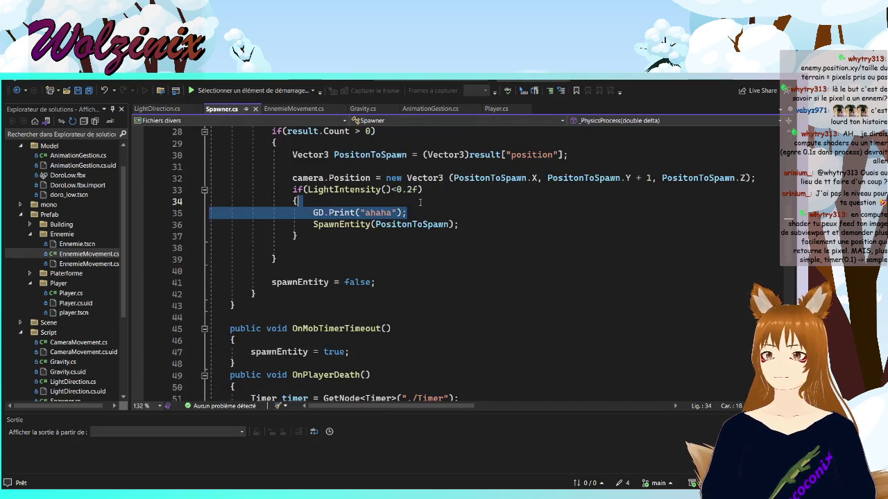
pyautogui.press('Delete')
pyautogui.click(344, 235)
pyautogui.press('Delete')
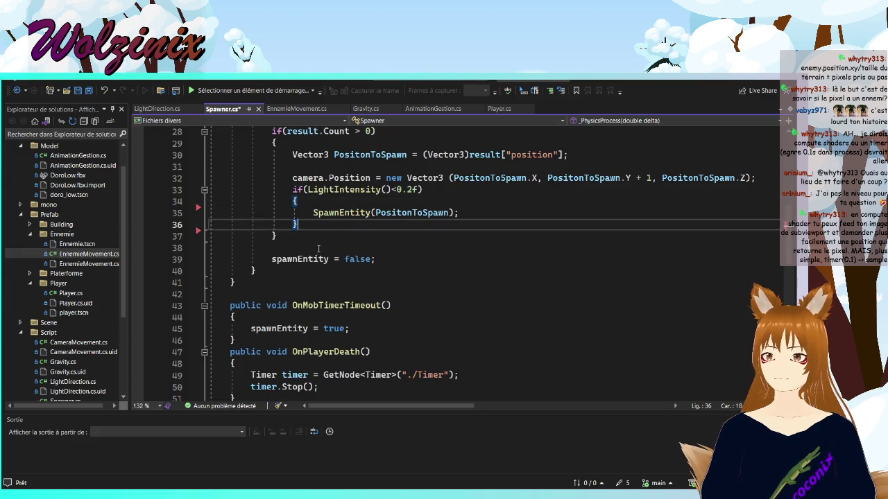
# Save Spawner.cs and switch back to the Godot editor
pyautogui.hotkey('ctrl', 's')
pyautogui.scroll(2, 330, 248)
pyautogui.scroll(7, 330, 247)
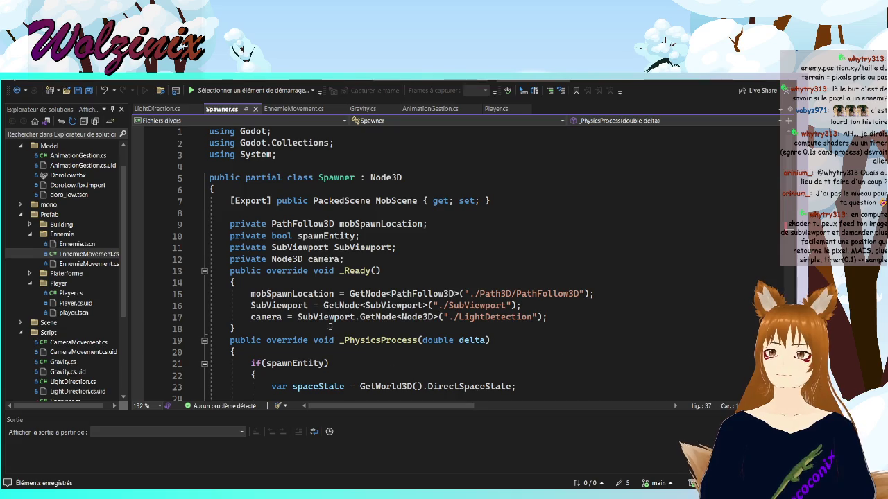
pyautogui.scroll(-6, 352, 296)
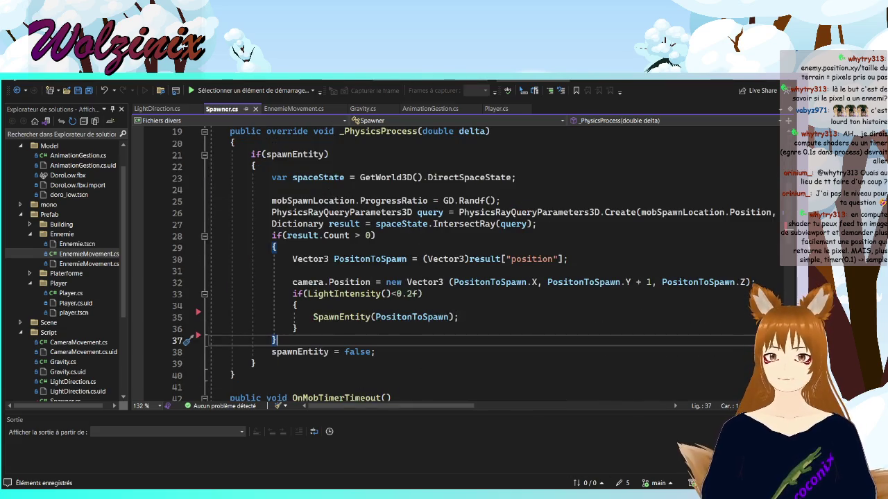
pyautogui.hotkey('alt', 'Tab')
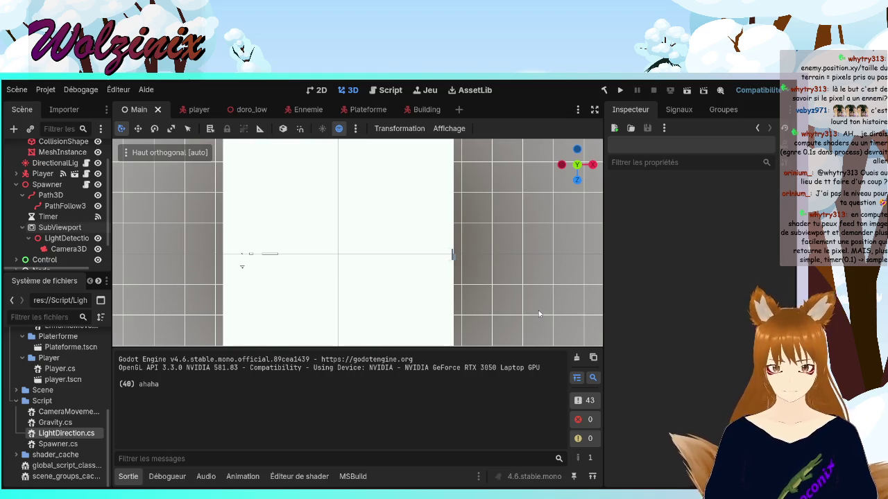
# Select the SubViewport node to view its 512 × 512 px size and green preview in the Inspector
pyautogui.scroll(-2, 33, 219)
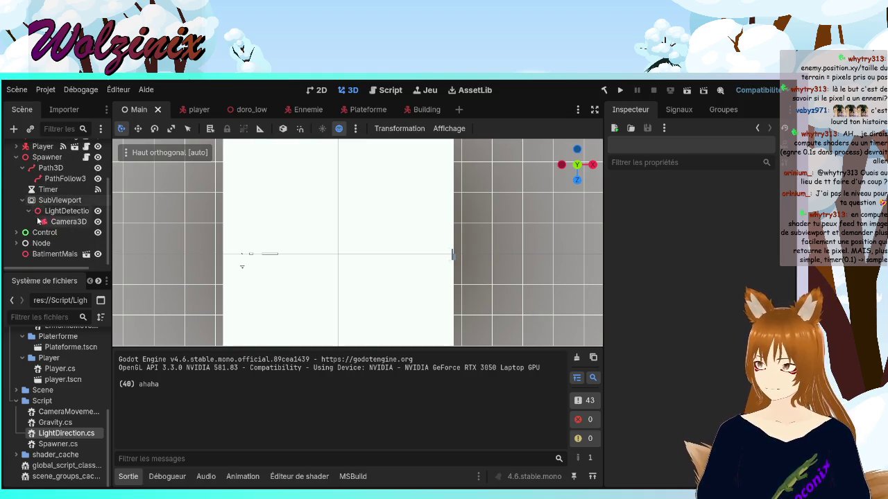
pyautogui.click(60, 200)
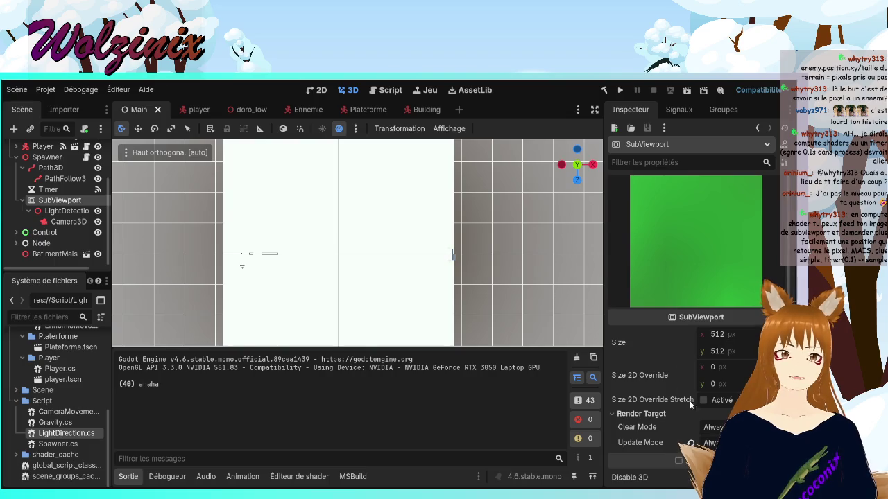
pyautogui.moveTo(676, 316)
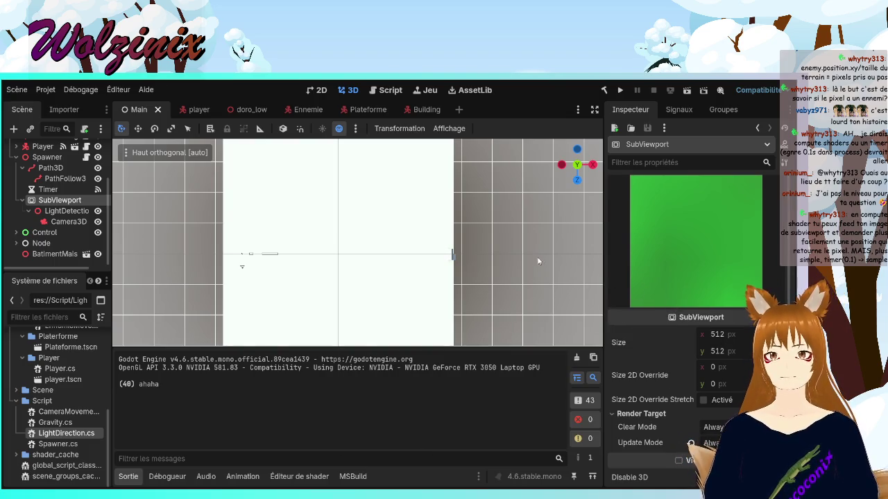
pyautogui.scroll(3, 257, 228)
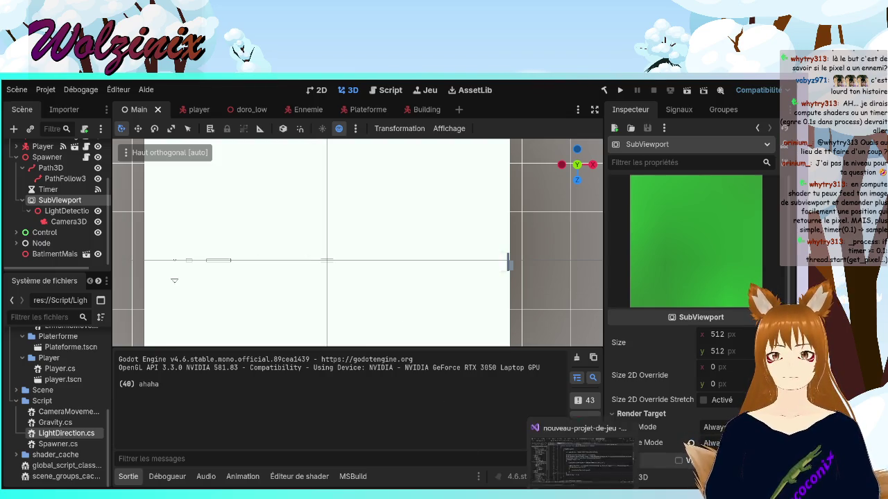
pyautogui.click(583, 450)
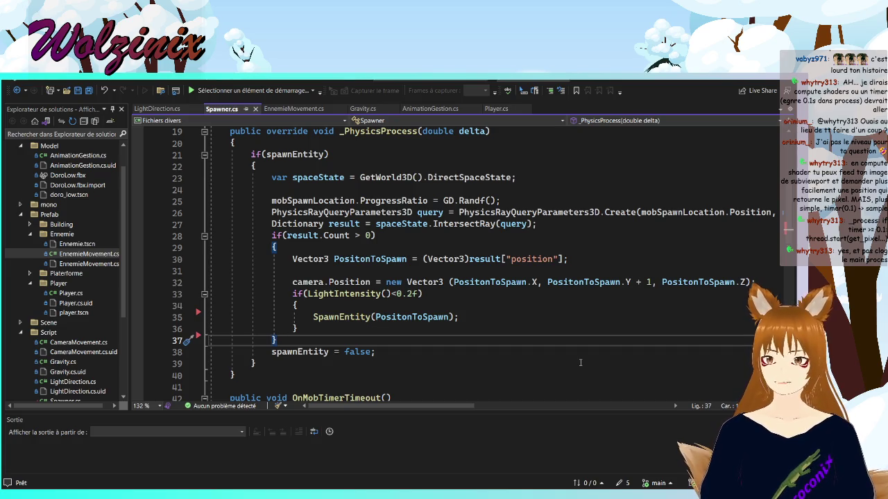
pyautogui.scroll(-14, 580, 362)
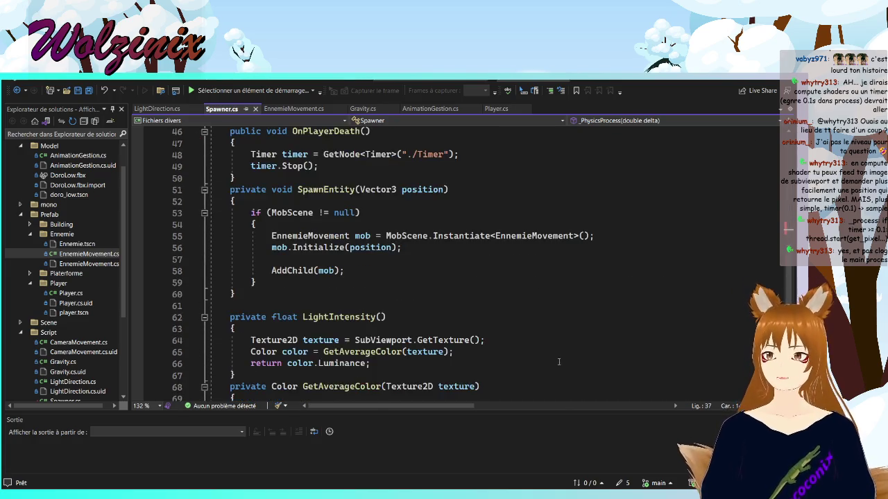
pyautogui.hotkey('alt', 'Tab')
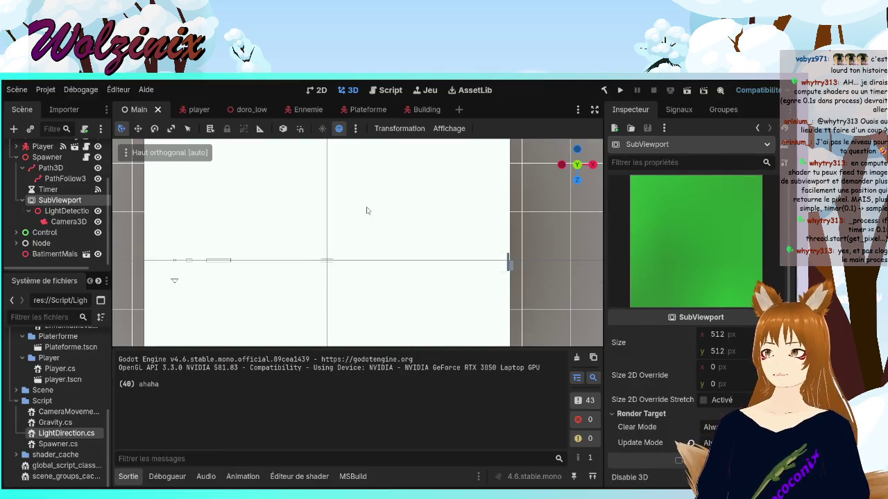
# Zoom and pan the top orthographic view until the whole white ground plane is framed
pyautogui.scroll(-2, 342, 332)
pyautogui.moveTo(359, 299)
pyautogui.mouseDown()
pyautogui.moveTo(390, 265)
pyautogui.moveTo(407, 272)
pyautogui.mouseUp()
pyautogui.scroll(6, 407, 272)
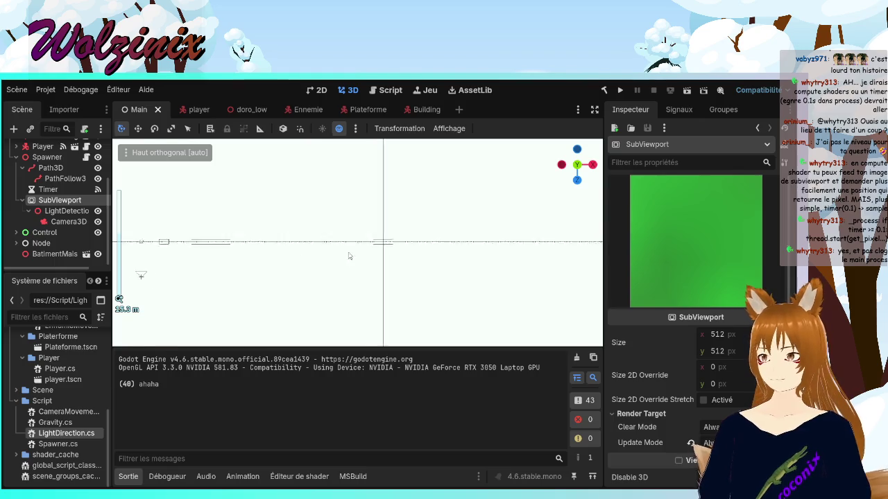
pyautogui.moveTo(377, 251); pyautogui.dragTo(437, 243)
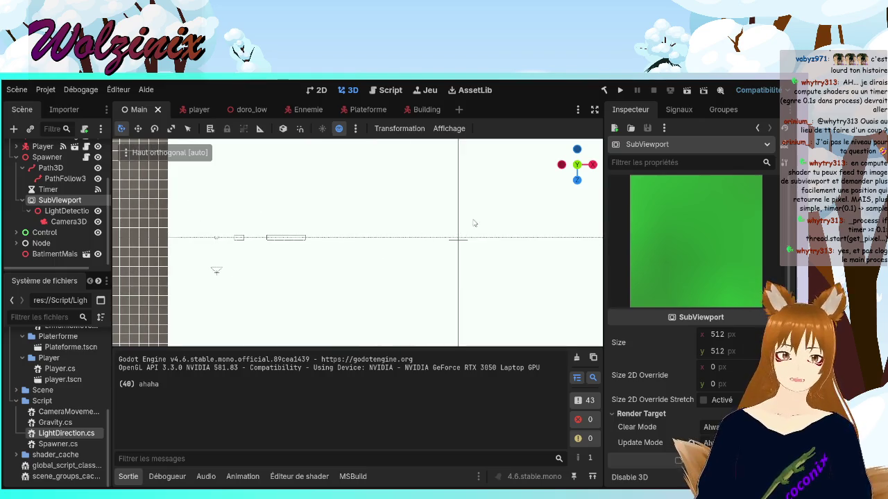
pyautogui.scroll(-1, 351, 274)
pyautogui.moveTo(534, 277)
pyautogui.mouseDown()
pyautogui.moveTo(351, 274)
pyautogui.moveTo(386, 274)
pyautogui.mouseUp()
pyautogui.scroll(-2, 385, 274)
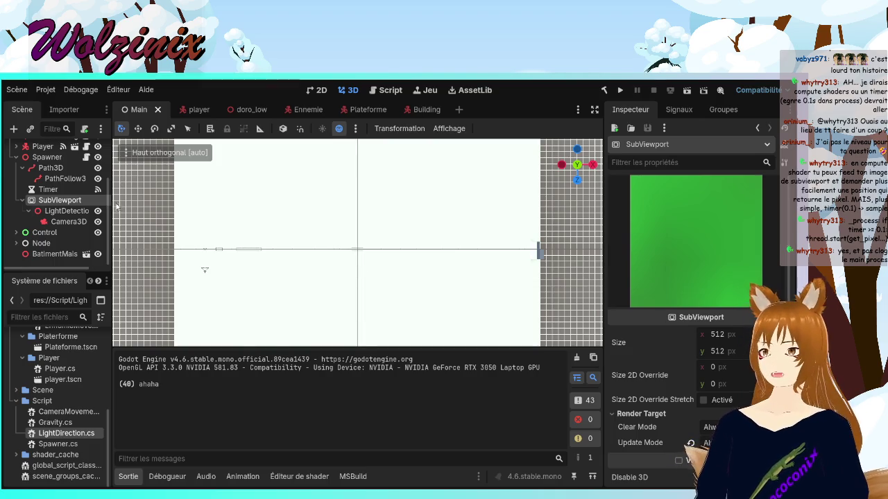
pyautogui.scroll(1, 69, 215)
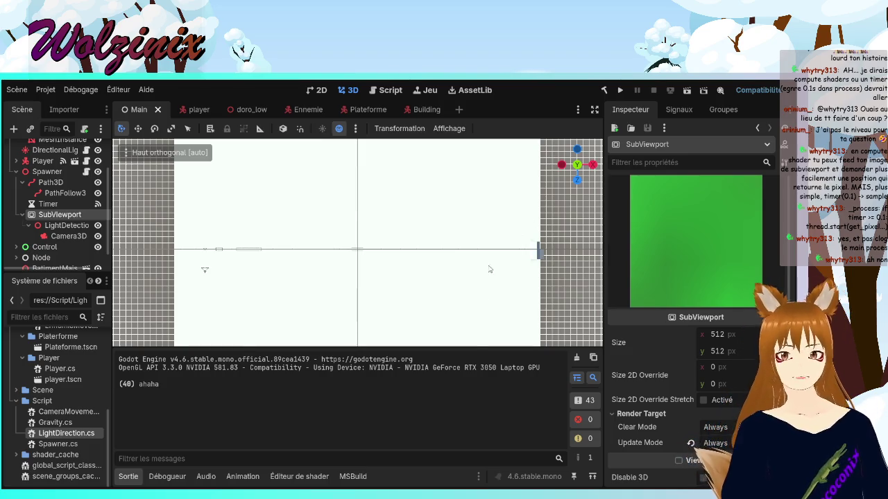
pyautogui.hotkey('alt', 'Tab')
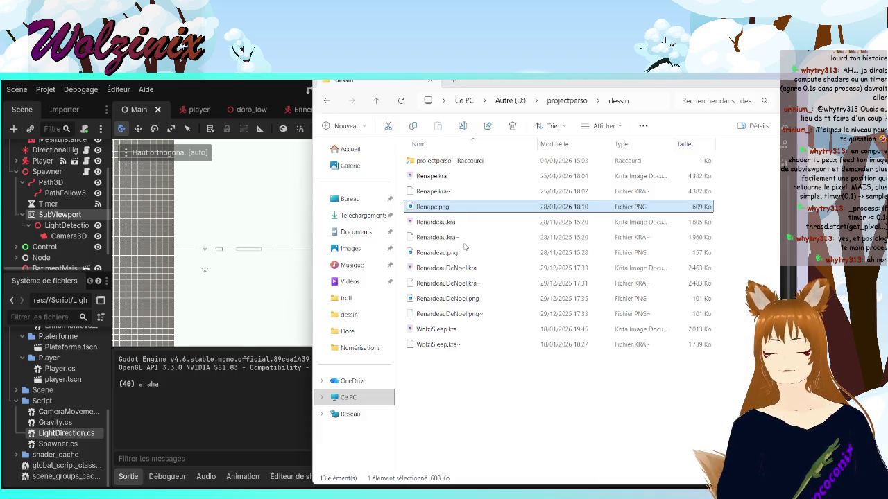
pyautogui.click(602, 126)
pyautogui.click(612, 151)
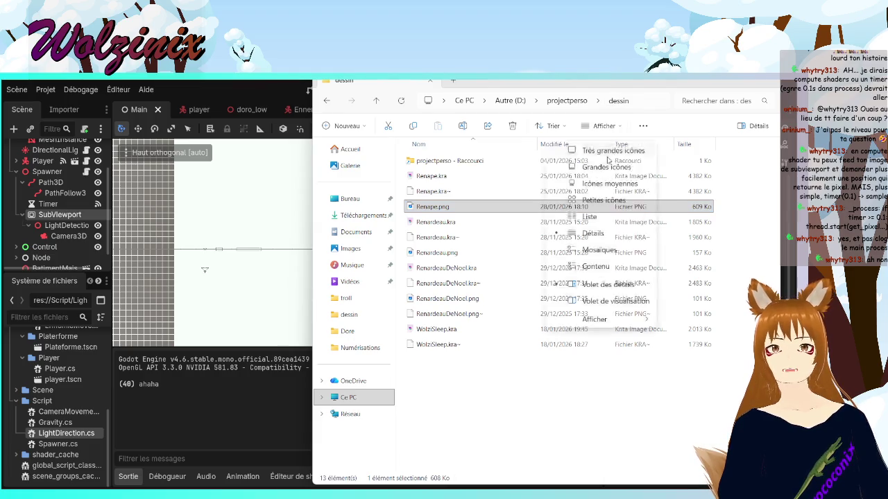
pyautogui.scroll(-3, 550, 206)
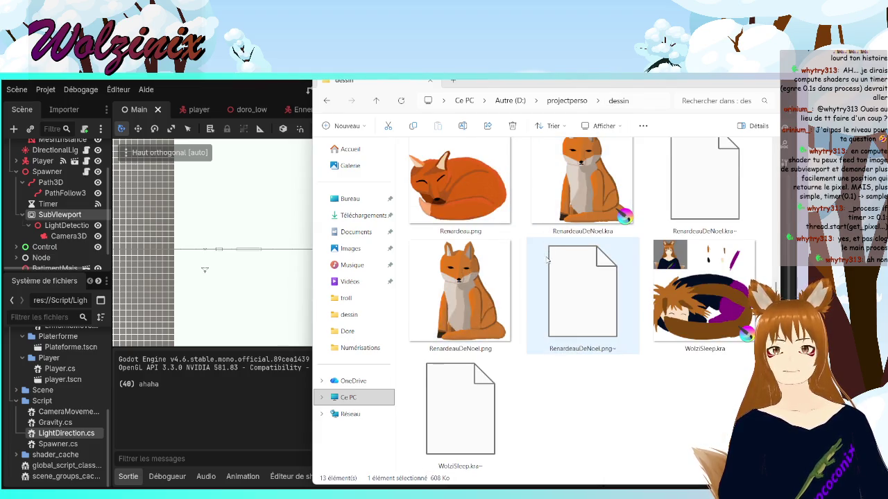
pyautogui.scroll(1, 545, 267)
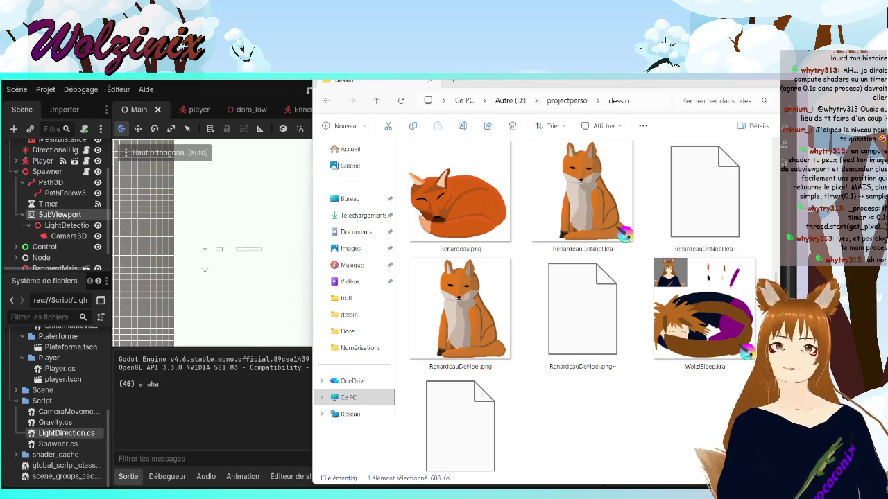
pyautogui.click(205, 270)
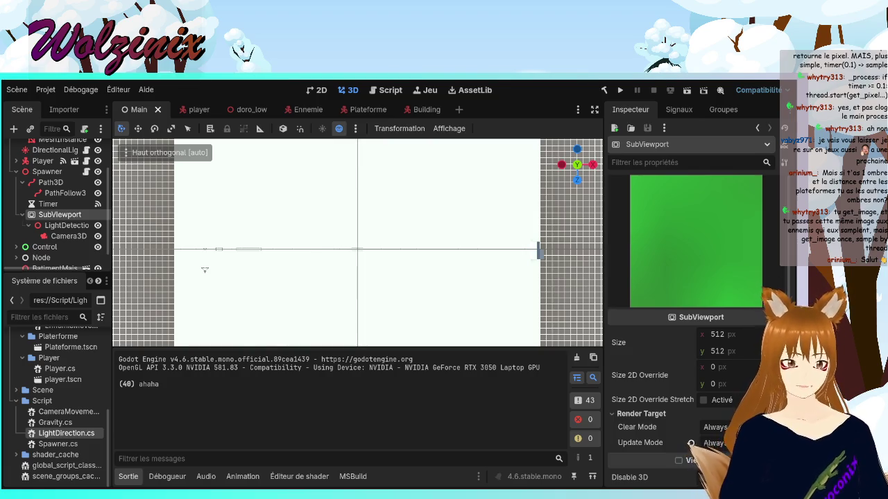
pyautogui.hotkey('alt', 'Tab')
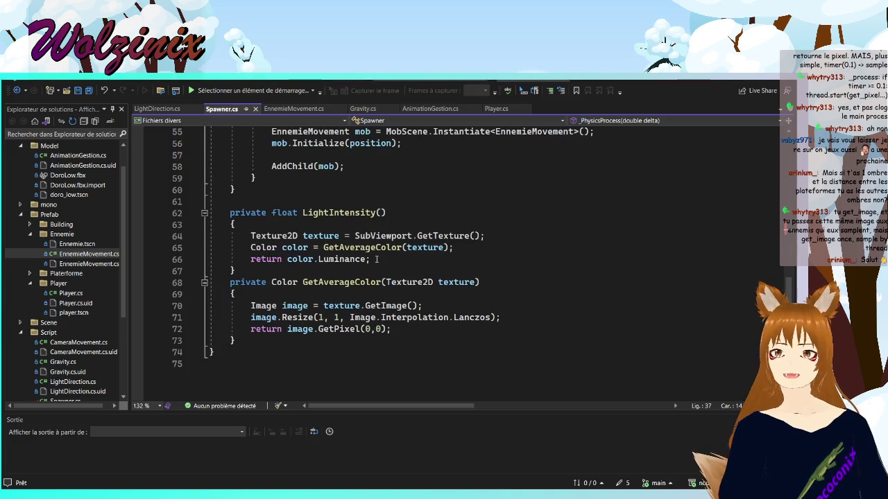
pyautogui.moveTo(422, 306); pyautogui.dragTo(251, 306)
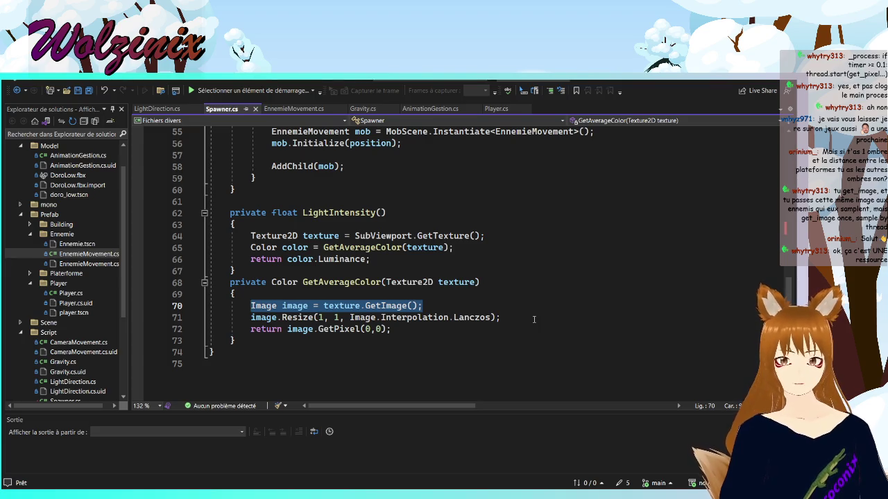
pyautogui.hotkey('alt', 'Tab')
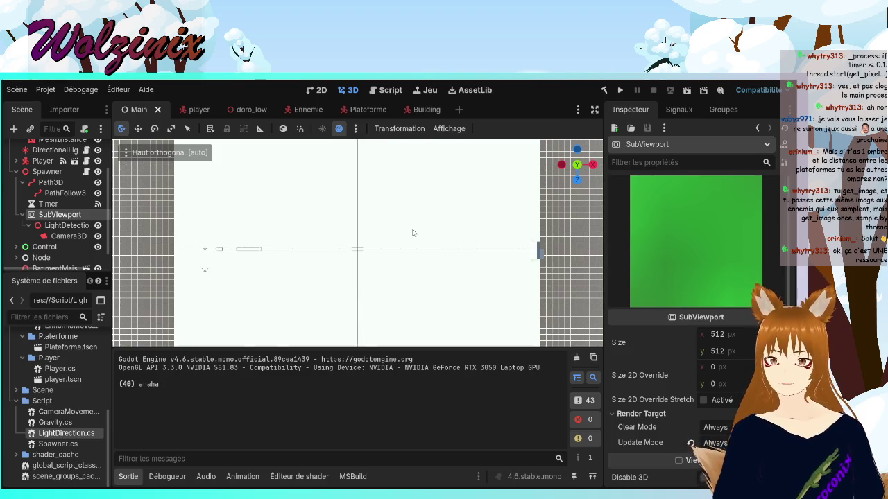
pyautogui.hotkey('alt', 'Tab')
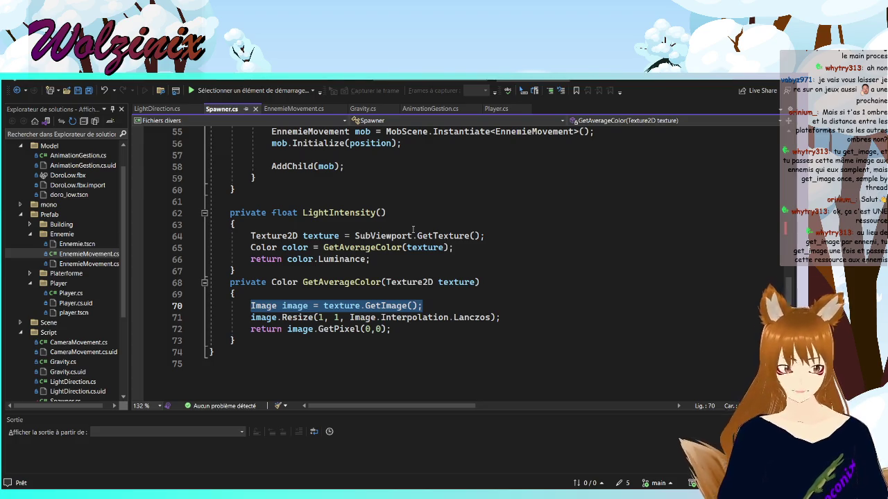
pyautogui.hotkey('alt', 'Tab')
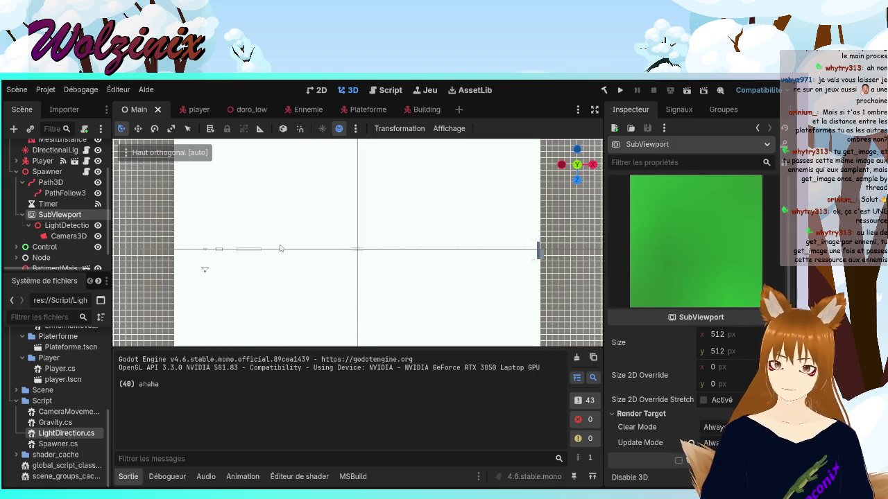
pyautogui.hotkey('alt', 'Tab')
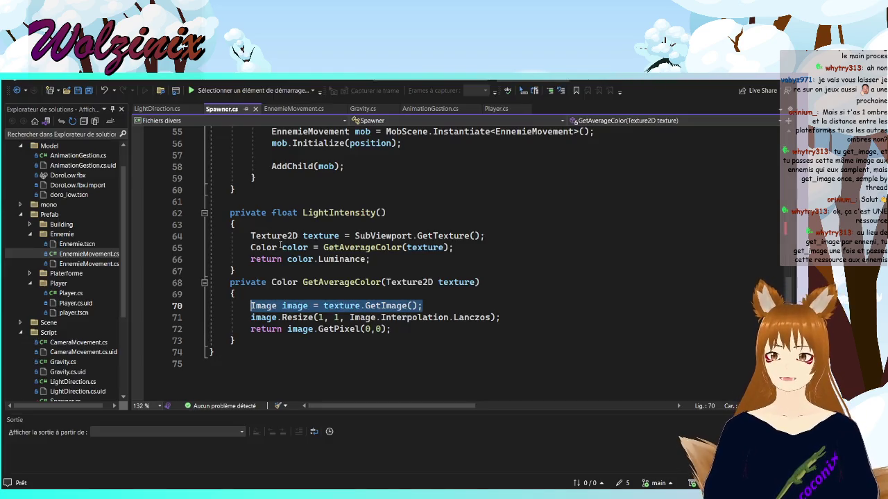
pyautogui.click(441, 235)
pyautogui.moveTo(424, 306)
pyautogui.mouseDown()
pyautogui.moveTo(267, 286)
pyautogui.moveTo(250, 306)
pyautogui.moveTo(277, 318)
pyautogui.moveTo(505, 330)
pyautogui.moveTo(518, 321)
pyautogui.mouseUp()
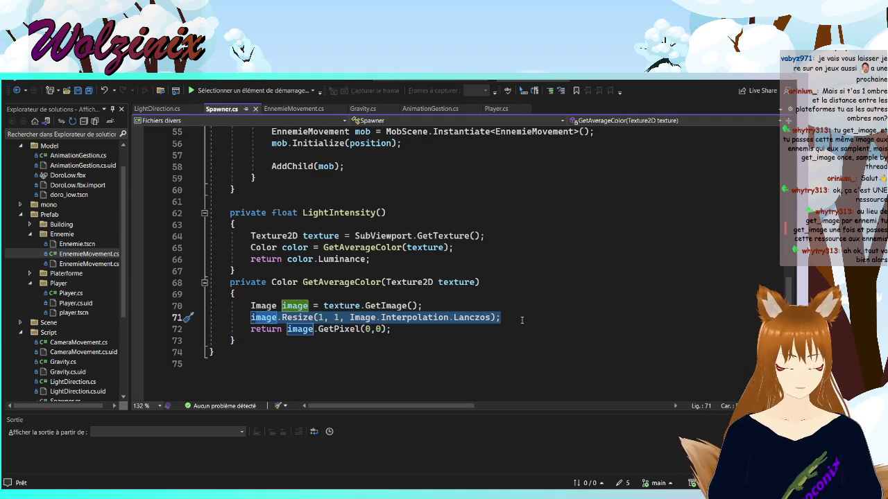
pyautogui.click(522, 320)
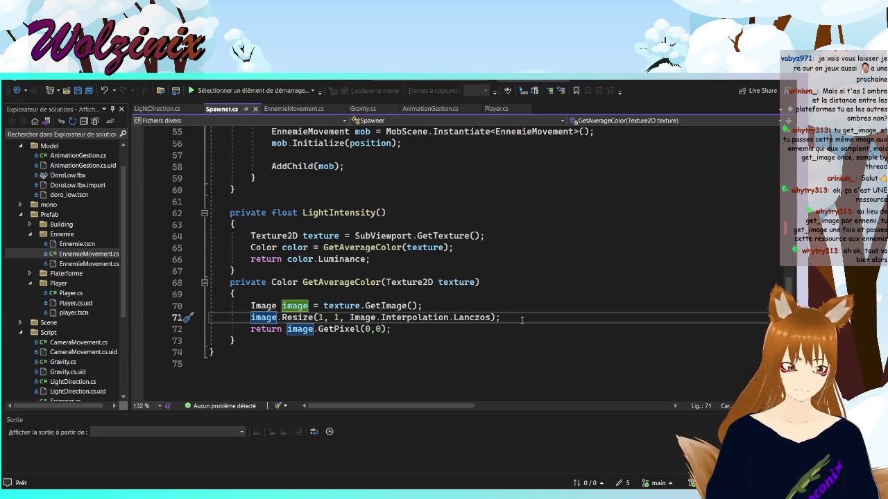
pyautogui.click(471, 306)
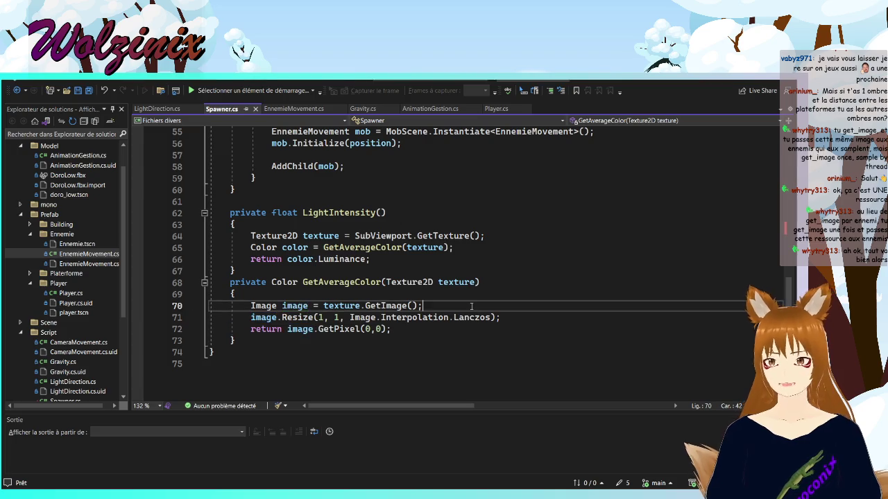
pyautogui.hotkey('shift', 'Up')
pyautogui.hotkey('shift', 'Up')
pyautogui.hotkey('shift', 'Home')
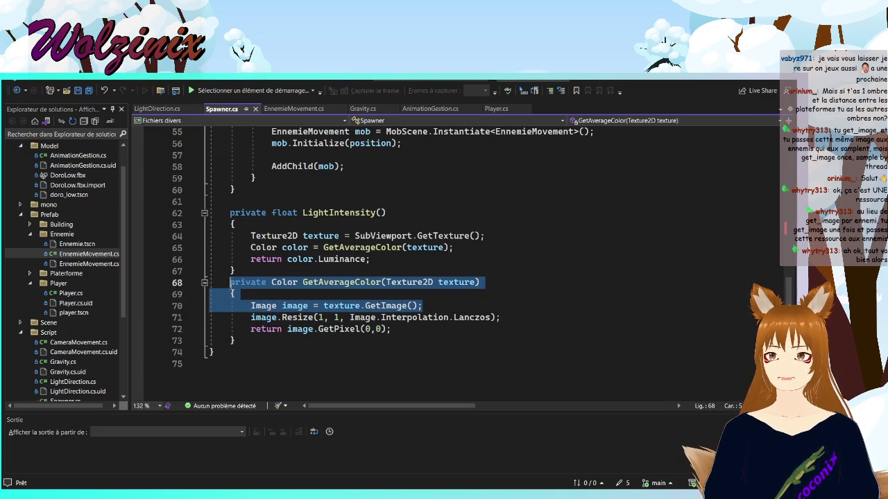
pyautogui.click(489, 236)
pyautogui.hotkey('shift', 'Up')
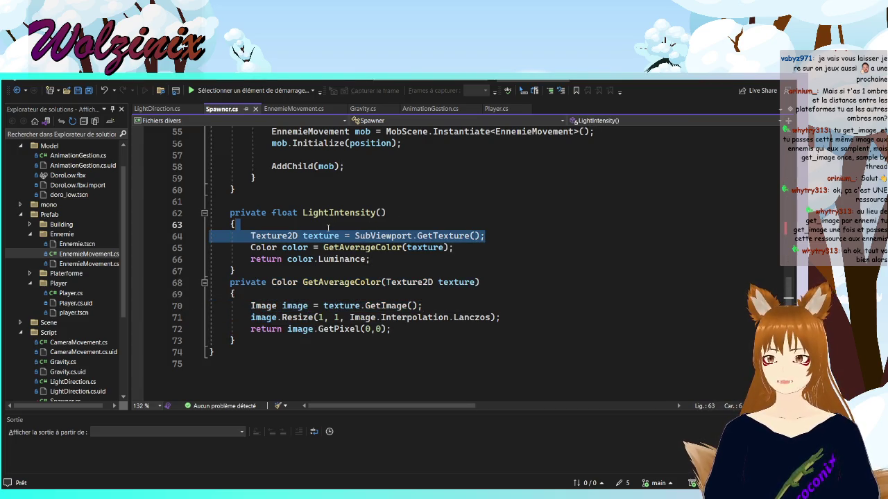
pyautogui.keyDown('shift'); pyautogui.click(431, 305); pyautogui.keyUp('shift')
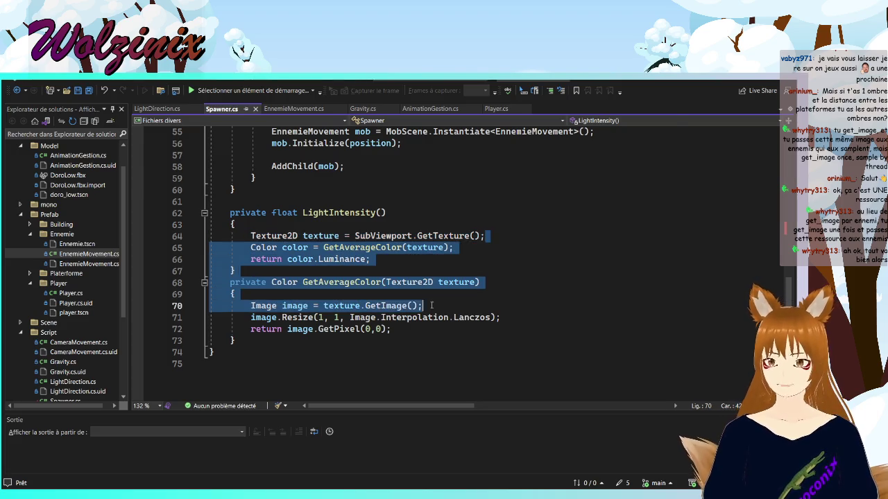
pyautogui.moveTo(421, 305)
pyautogui.mouseDown()
pyautogui.moveTo(298, 282)
pyautogui.moveTo(225, 282)
pyautogui.mouseUp()
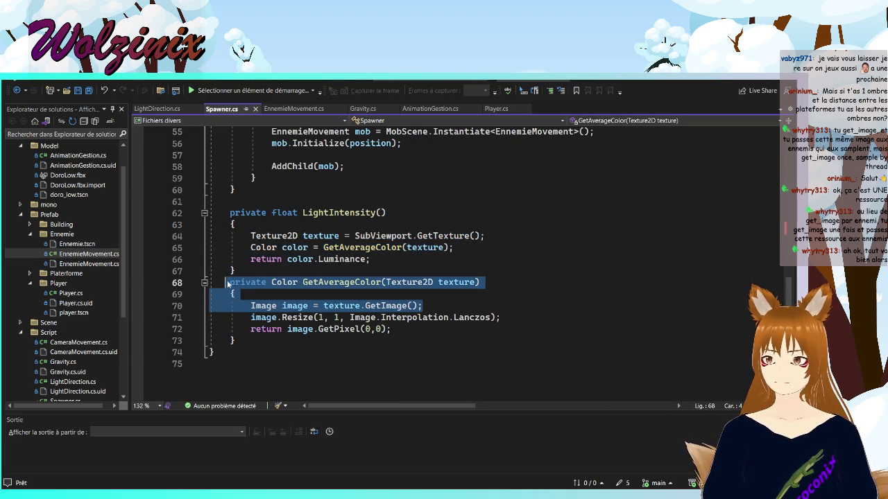
pyautogui.click(504, 235)
pyautogui.moveTo(504, 236)
pyautogui.mouseDown()
pyautogui.moveTo(382, 212)
pyautogui.moveTo(188, 213)
pyautogui.mouseUp()
pyautogui.moveTo(421, 305)
pyautogui.mouseDown()
pyautogui.moveTo(229, 282)
pyautogui.moveTo(236, 294)
pyautogui.moveTo(463, 310)
pyautogui.mouseUp()
pyautogui.moveTo(485, 236)
pyautogui.mouseDown()
pyautogui.moveTo(239, 225)
pyautogui.moveTo(230, 212)
pyautogui.mouseUp()
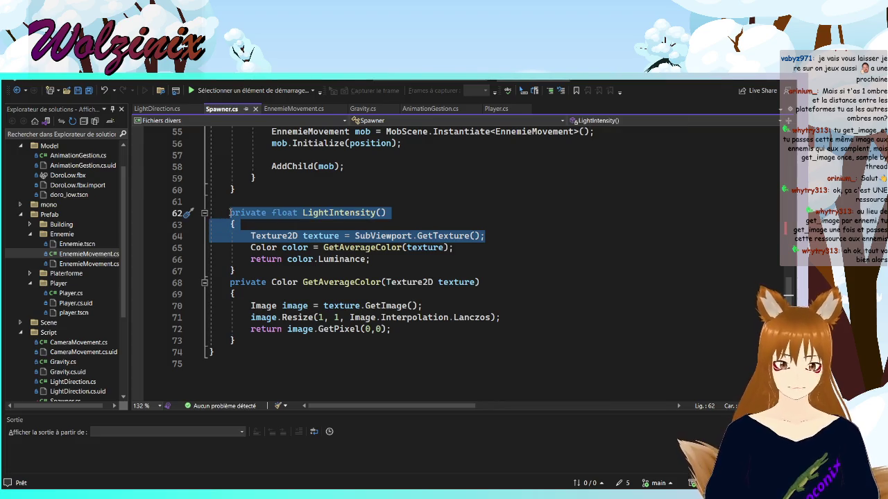
pyautogui.moveTo(250, 329); pyautogui.dragTo(404, 329)
pyautogui.moveTo(499, 316); pyautogui.dragTo(250, 317)
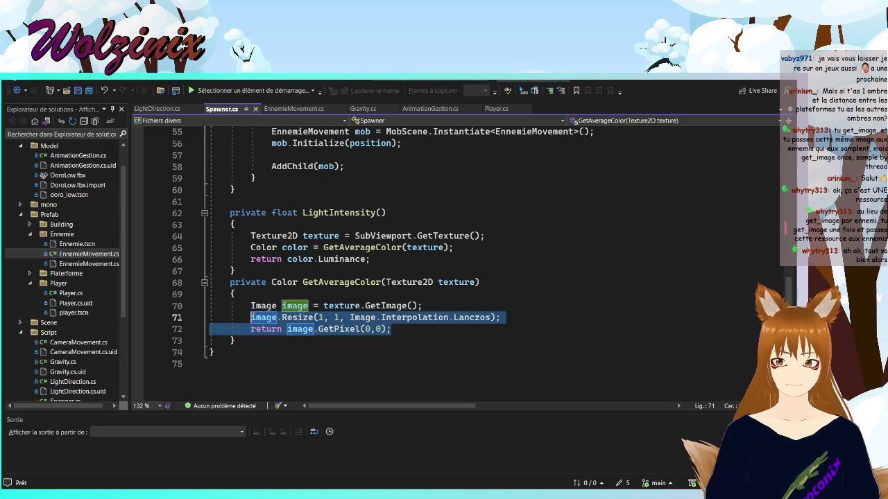
pyautogui.moveTo(371, 259); pyautogui.dragTo(250, 247)
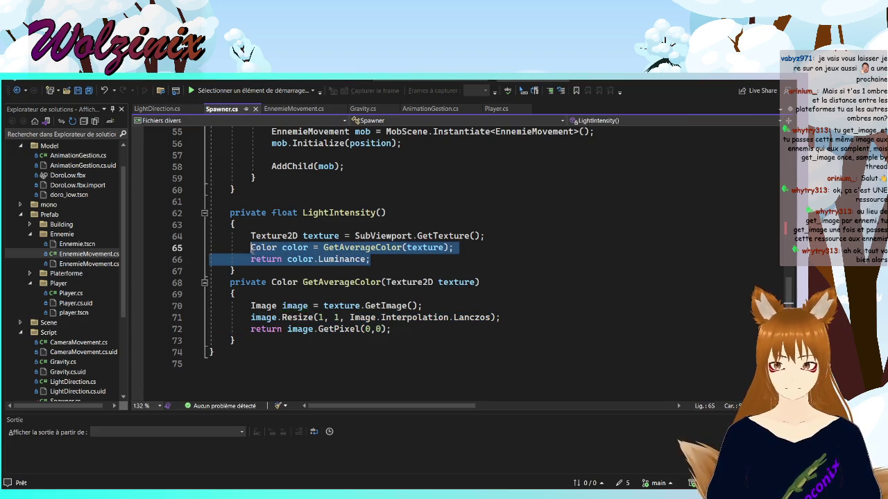
pyautogui.click(321, 276)
pyautogui.moveTo(251, 258); pyautogui.dragTo(371, 259)
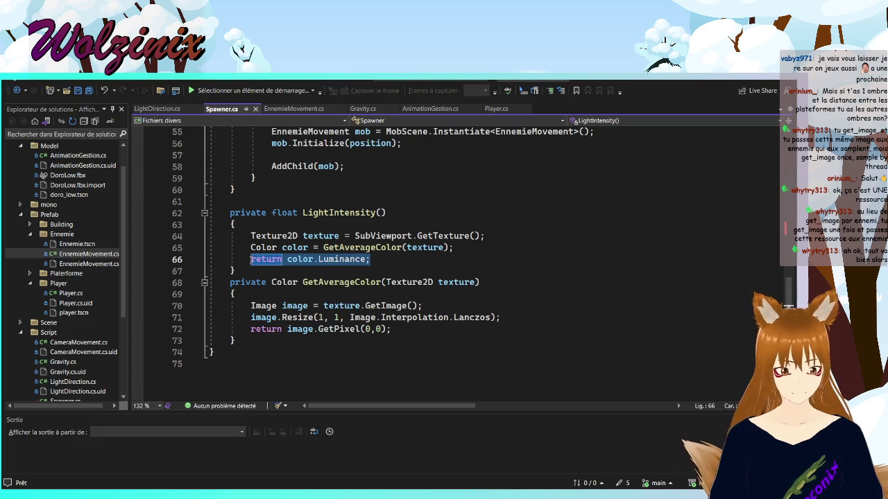
pyautogui.click(251, 258)
pyautogui.moveTo(251, 259); pyautogui.dragTo(370, 259)
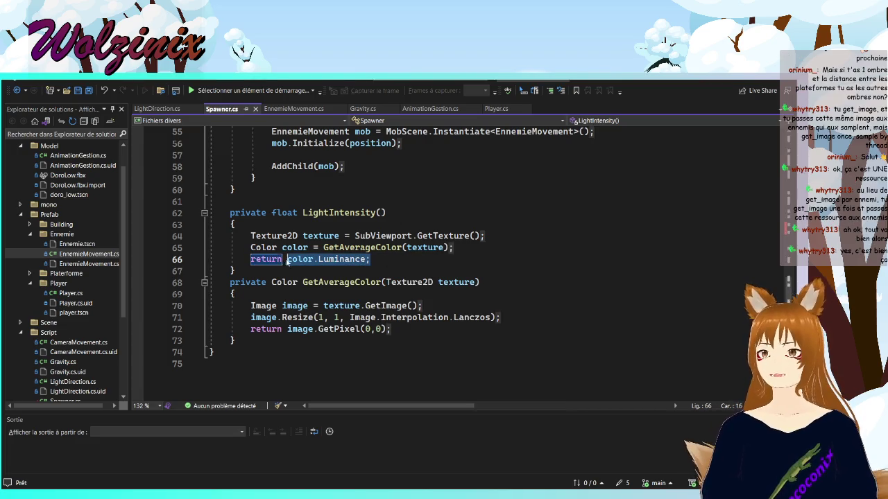
pyautogui.click(420, 306)
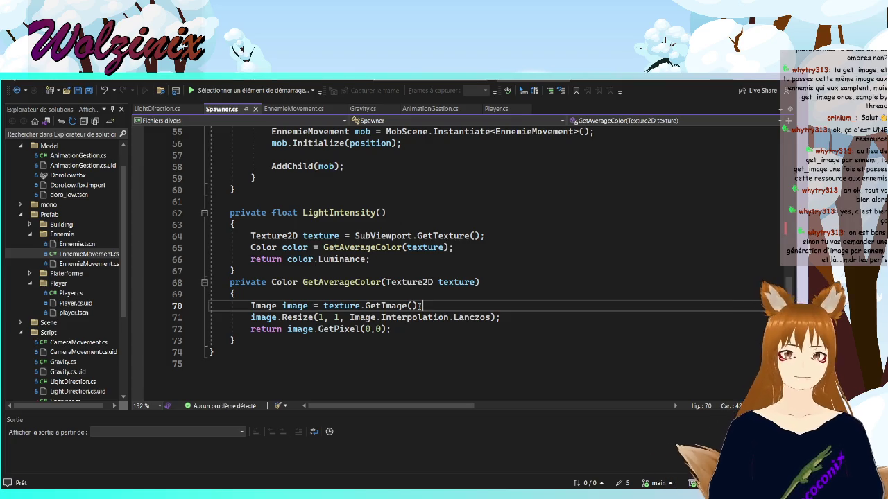
pyautogui.click(282, 317)
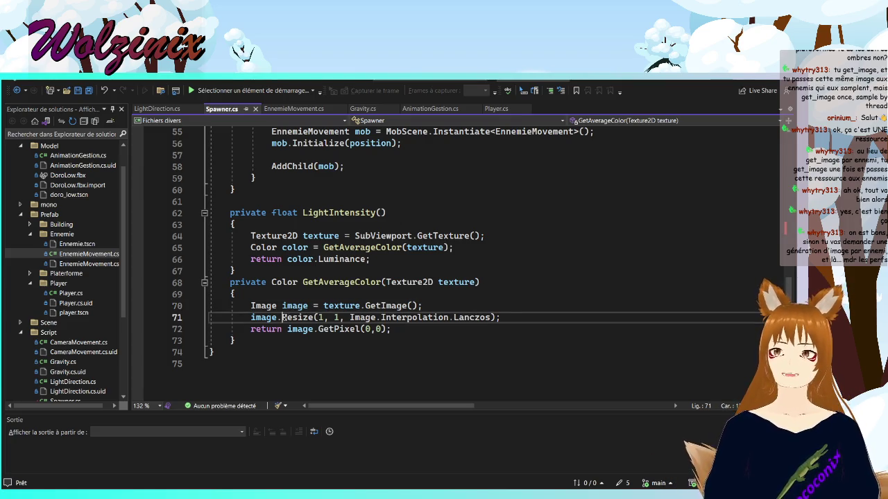
pyautogui.press('Up')
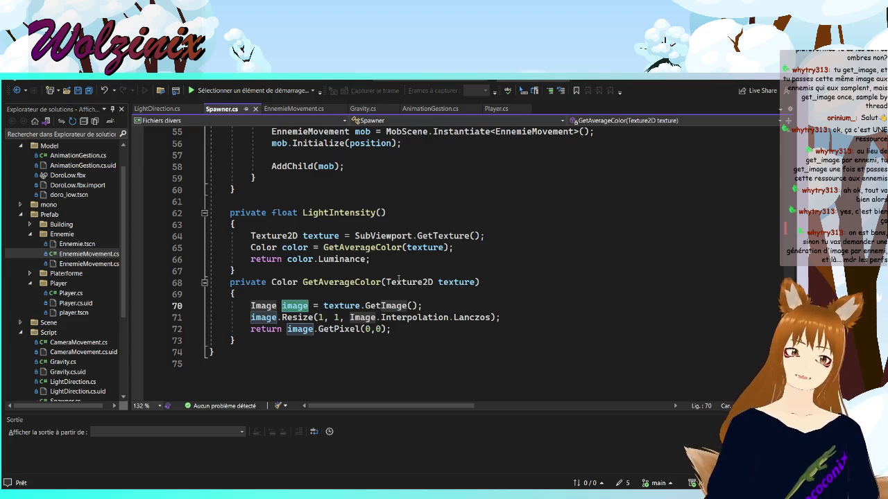
pyautogui.press('Down')
pyautogui.hotkey('shift', 'End')
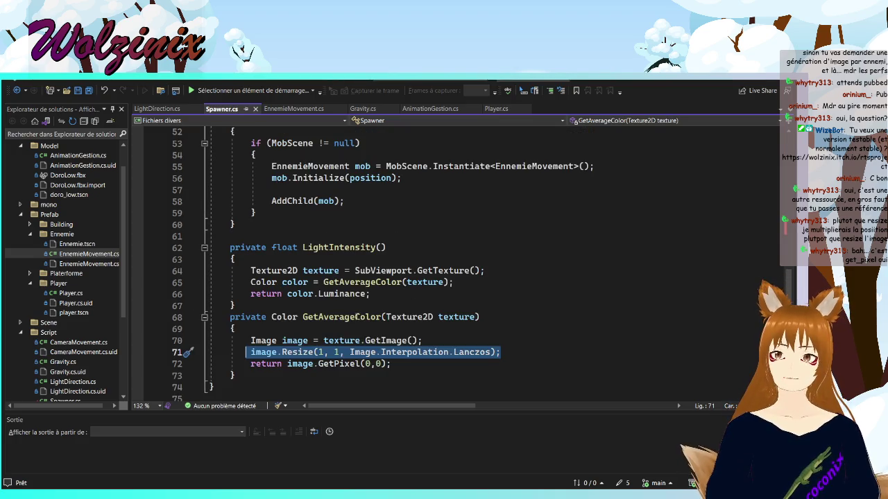
# Clear the Resize line selection in Spawner.cs and switch back to the Godot Main scene
pyautogui.scroll(1, 356, 317)
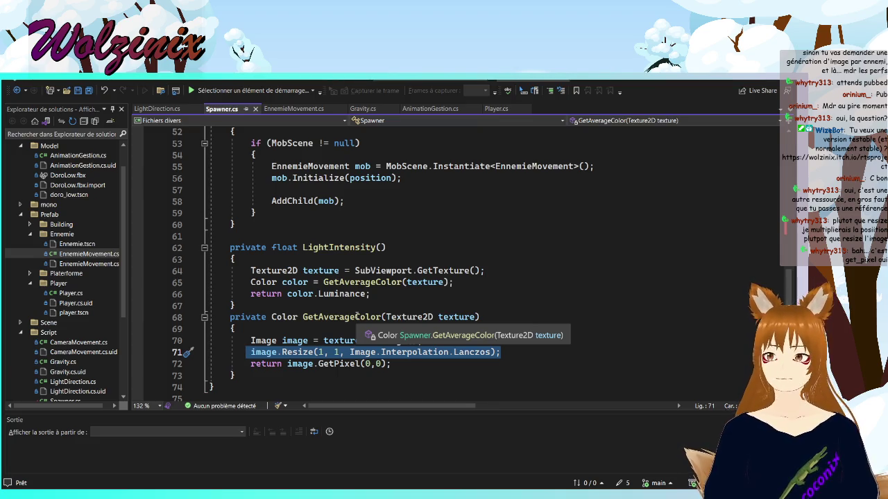
pyautogui.click(447, 364)
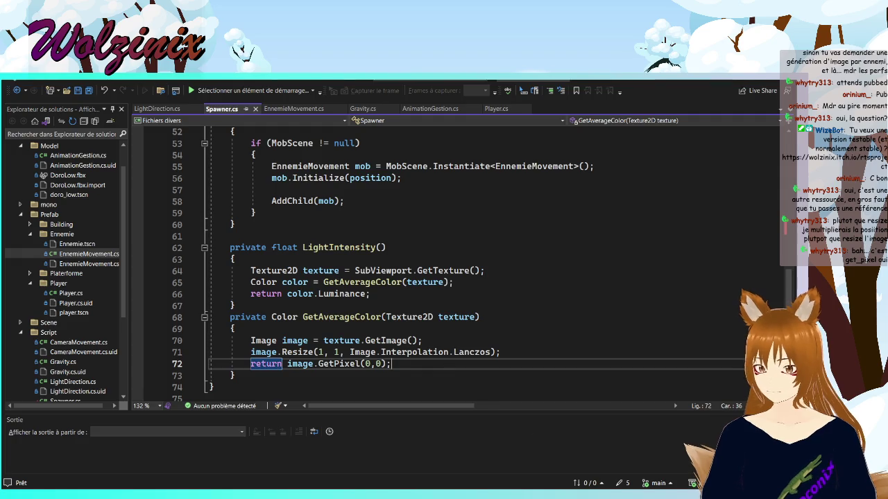
pyautogui.hotkey('alt', 'Tab')
pyautogui.scroll(-3, 414, 270)
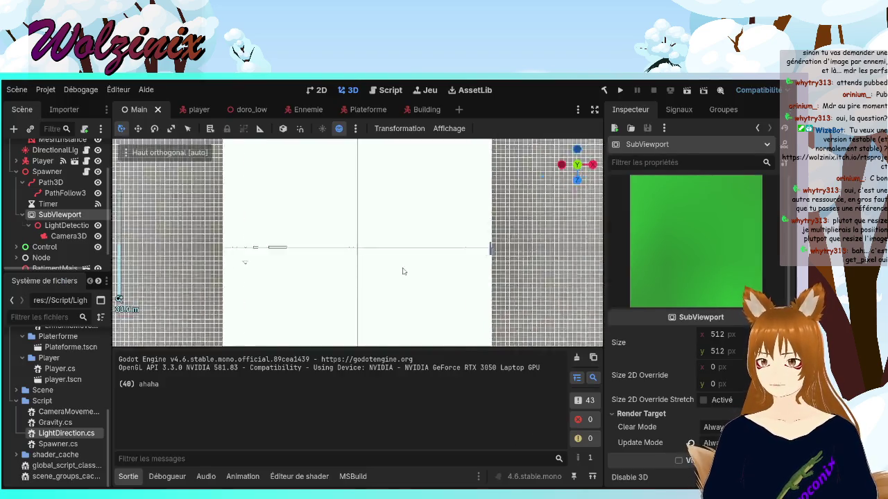
# Step through SubViewport and LightDetection, then select Camera3D to show its Keep Height aspect and preview
pyautogui.press('Down')
pyautogui.press('Up')
pyautogui.press('Down')
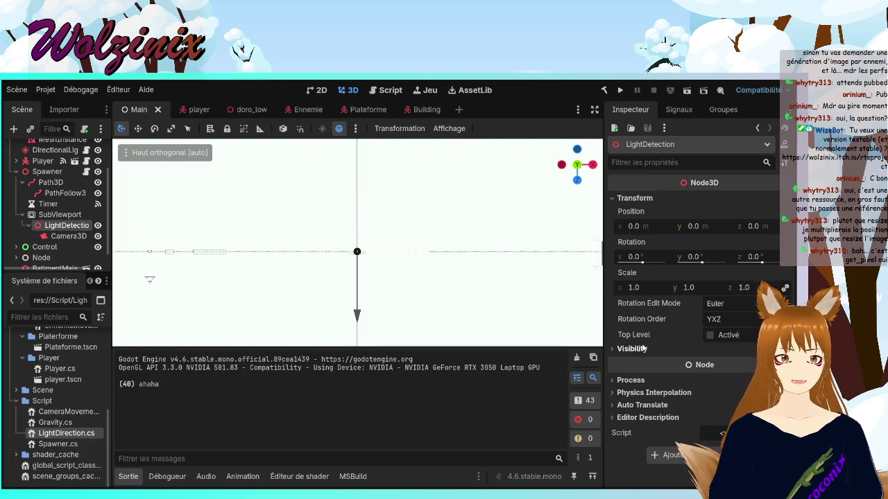
pyautogui.click(62, 236)
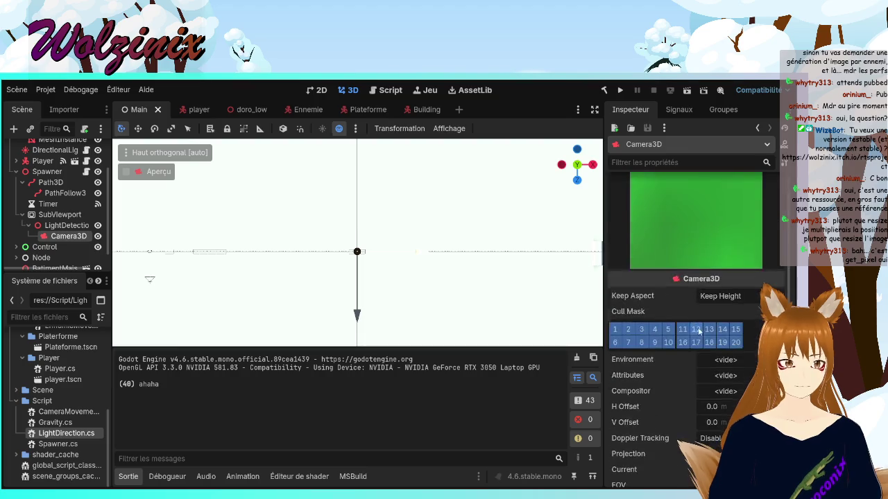
pyautogui.scroll(-5, 434, 281)
pyautogui.scroll(5, 434, 282)
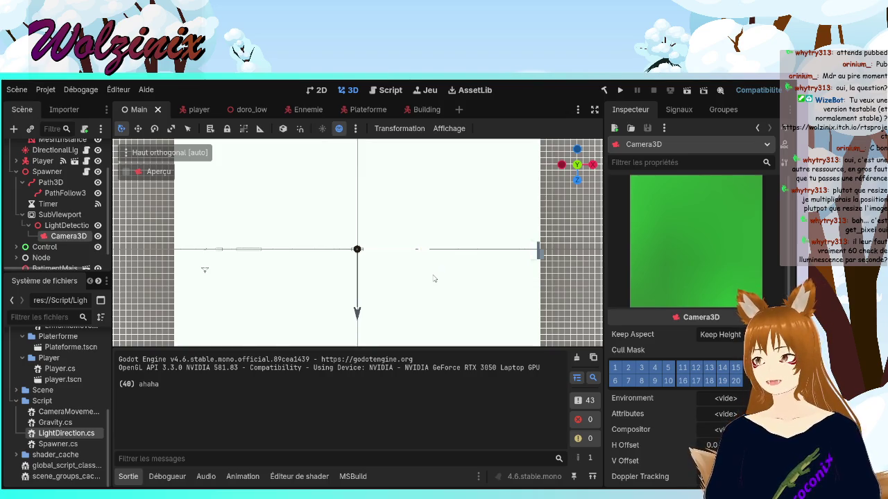
pyautogui.click(70, 215)
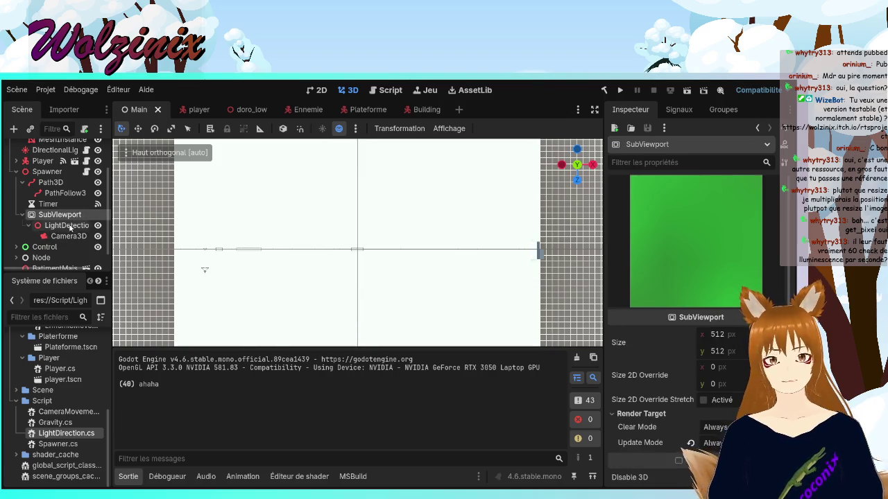
pyautogui.click(69, 236)
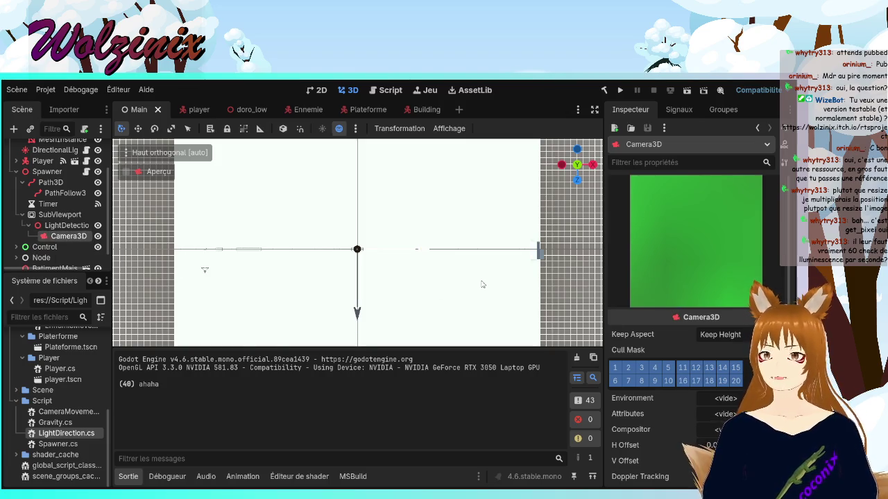
pyautogui.scroll(3, 385, 266)
# Review the light-detection Camera3D's Inspector settings, then return to Spawner.cs in Visual Studio
pyautogui.scroll(4, 386, 269)
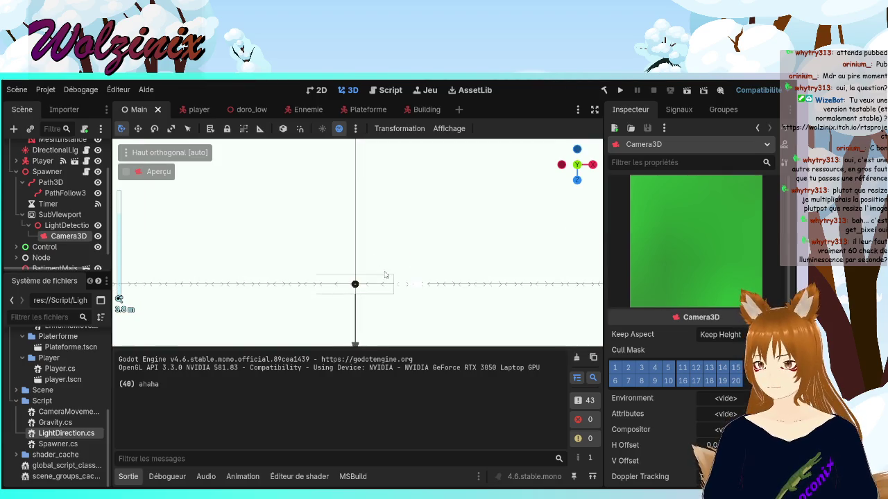
pyautogui.scroll(-5, 299, 180)
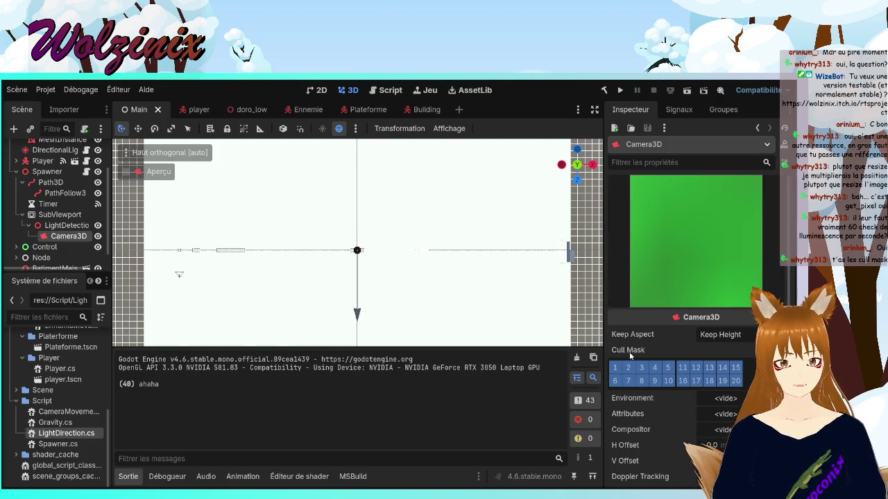
pyautogui.moveTo(630, 355)
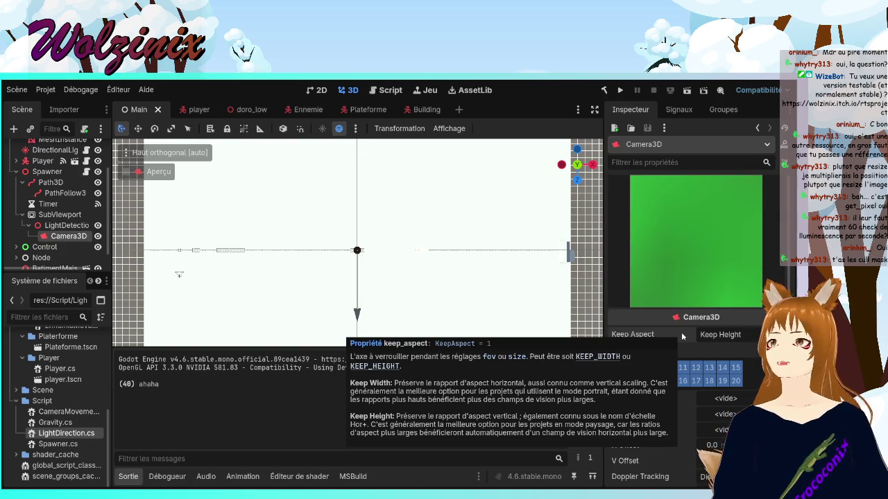
pyautogui.scroll(3, 51, 199)
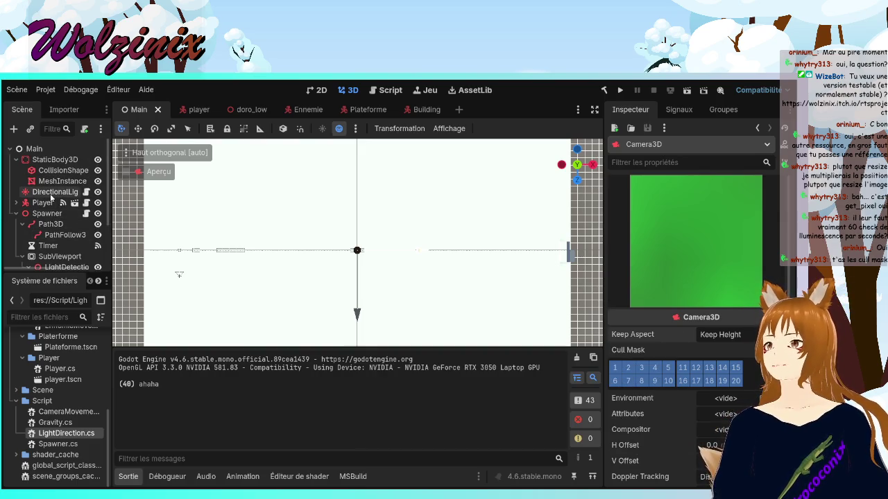
pyautogui.scroll(-3, 51, 199)
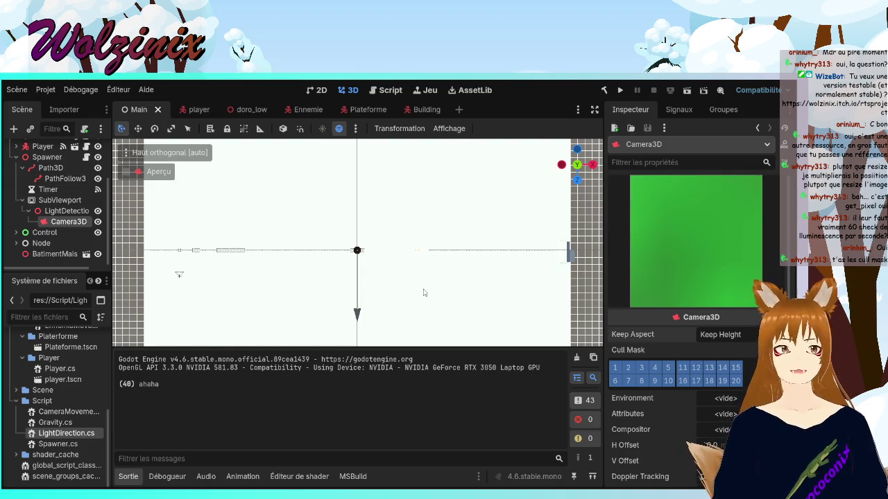
pyautogui.hotkey('alt', 'Tab')
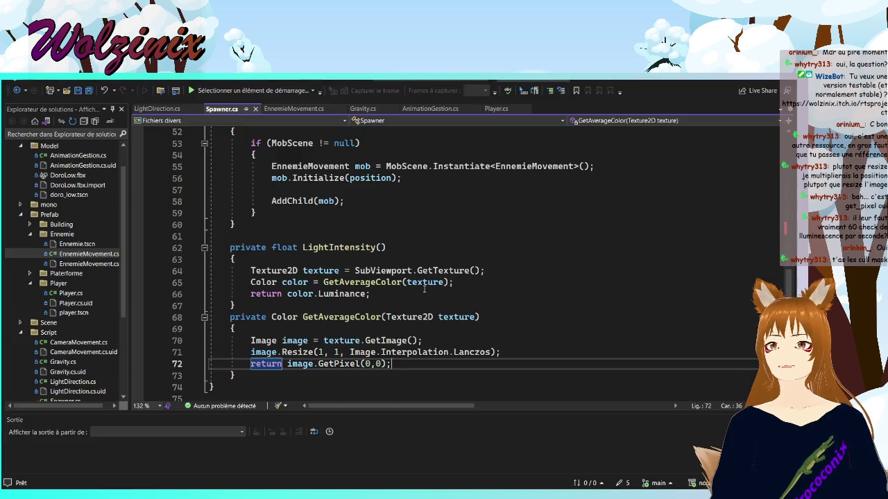
pyautogui.hotkey('alt', 'Tab')
pyautogui.hotkey('alt', 'Tab')
pyautogui.hotkey('alt', 'Tab')
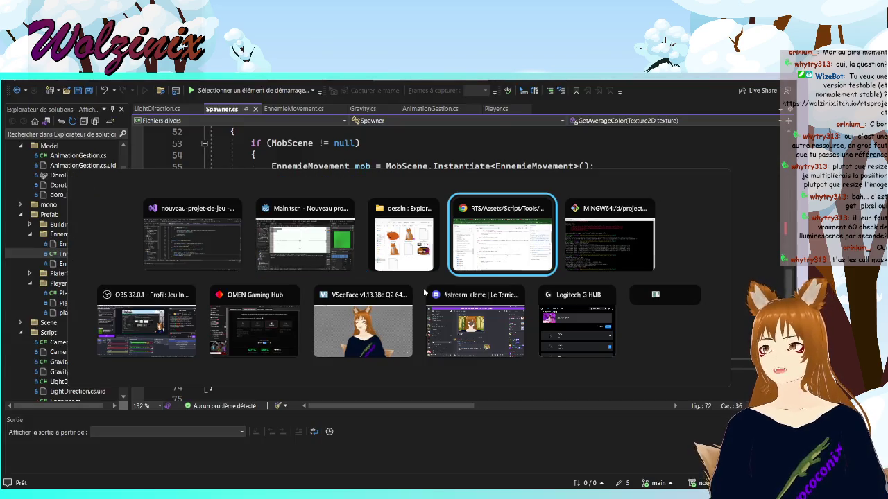